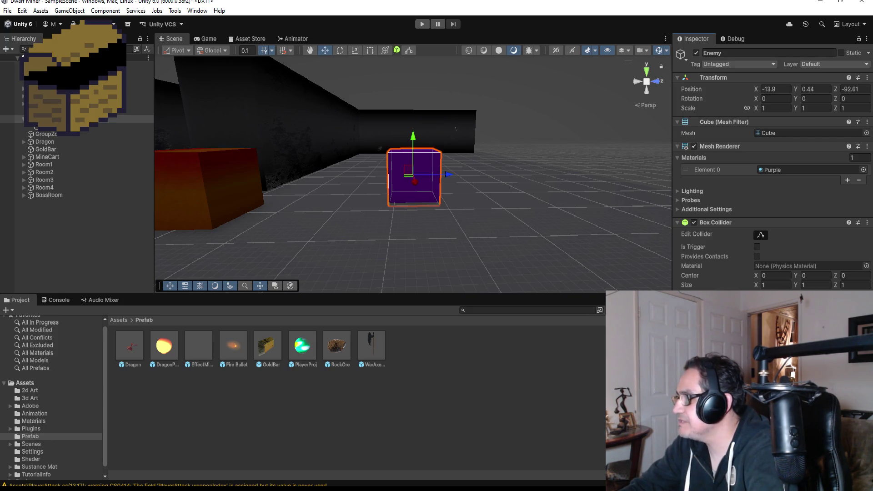
Enter play mode for the Dwarf Miner SampleScene from the Unity toolbar
click(422, 23)
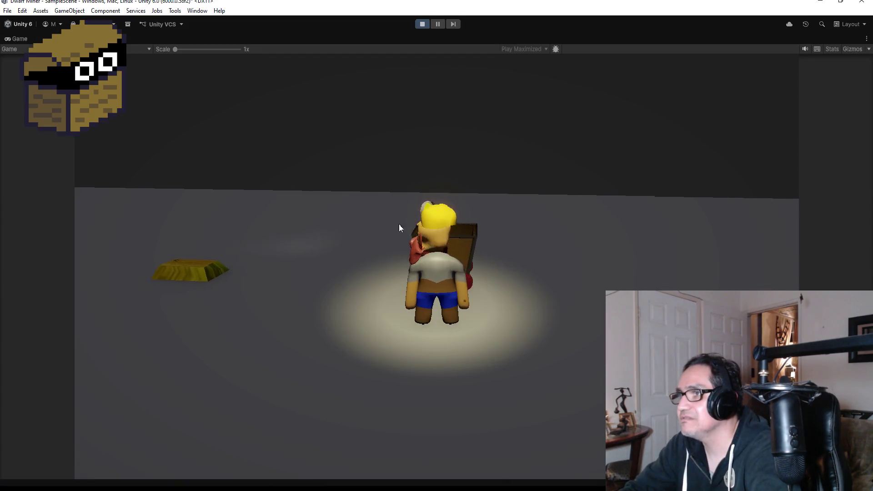
Focus the Game view, turn the dwarf left and walk it forward through the mine
click(399, 228)
key(a)
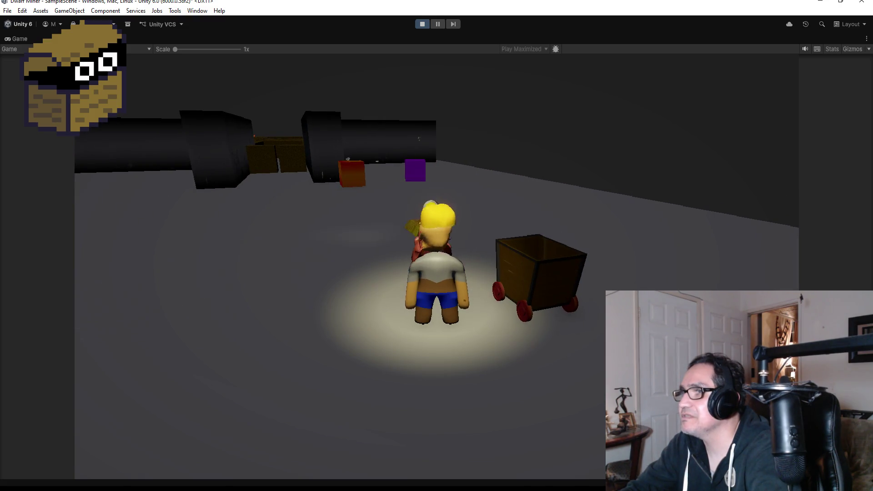
key(a)
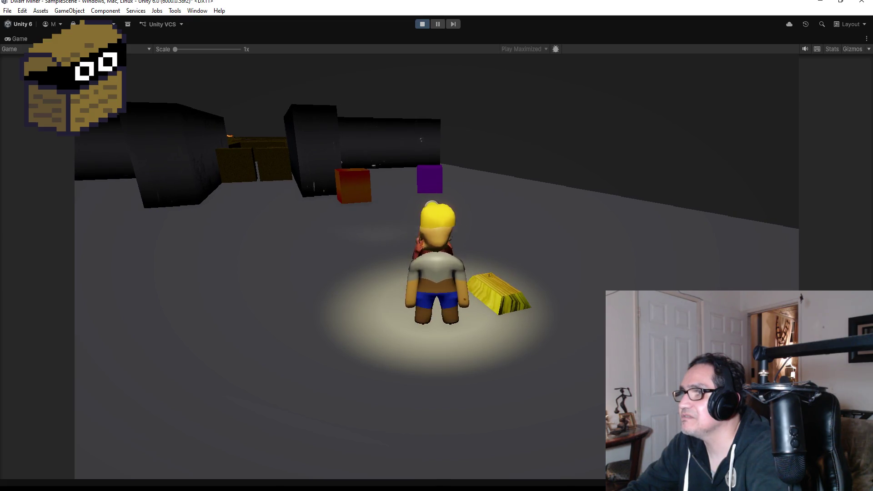
key(w)
key(w)
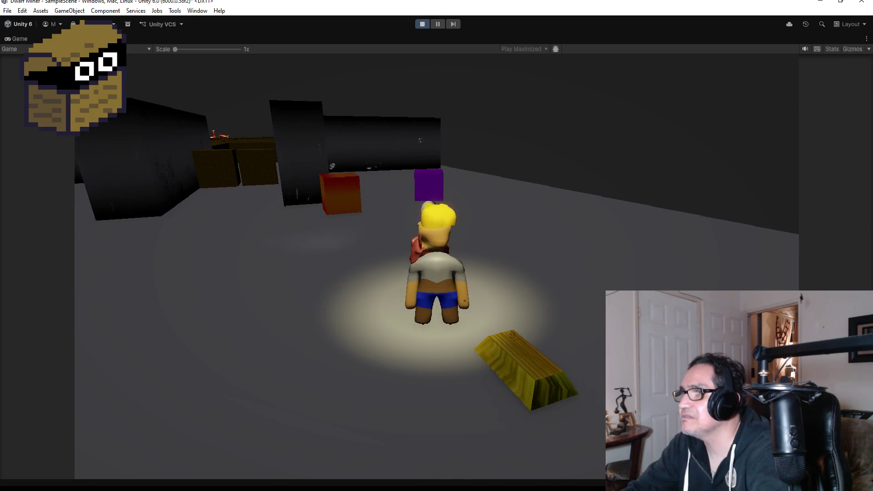
key(w)
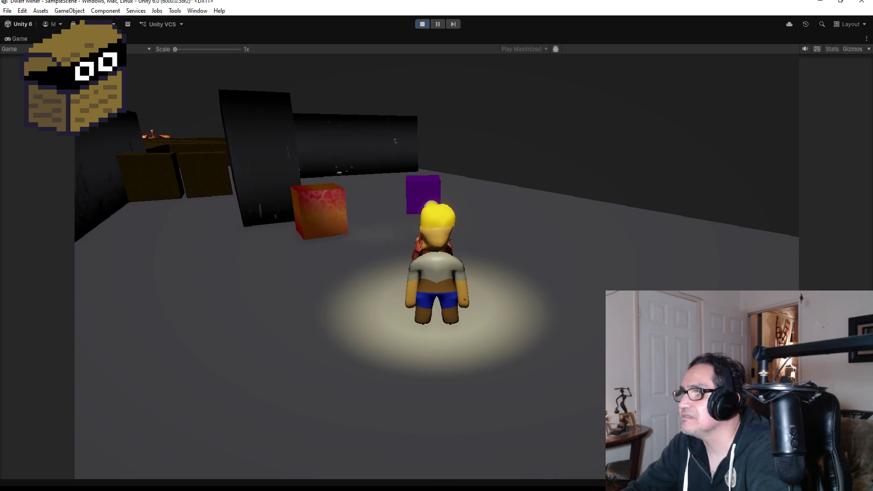
Swing the camera, walk the dwarf toward the red and purple cubes, then stop play mode
key(d)
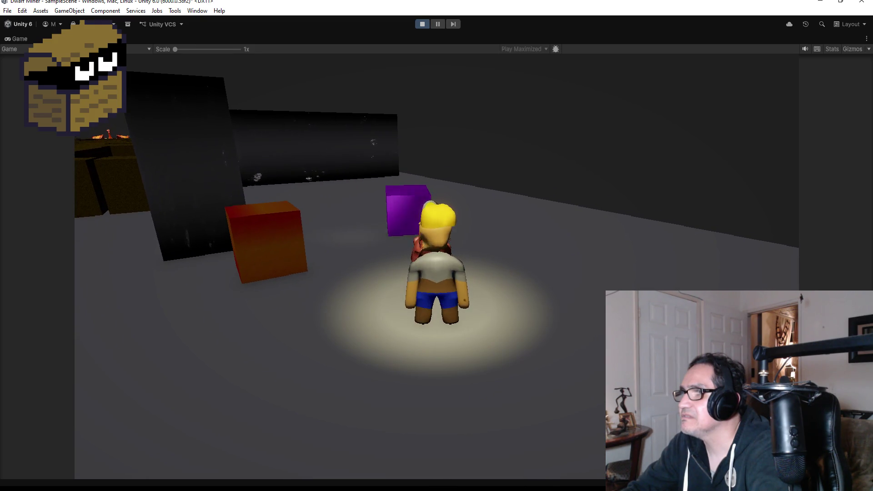
key(s)
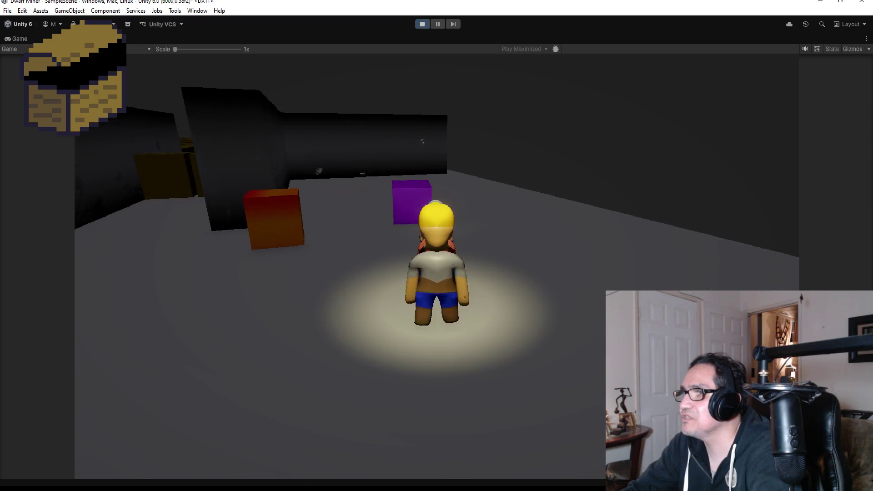
key(w)
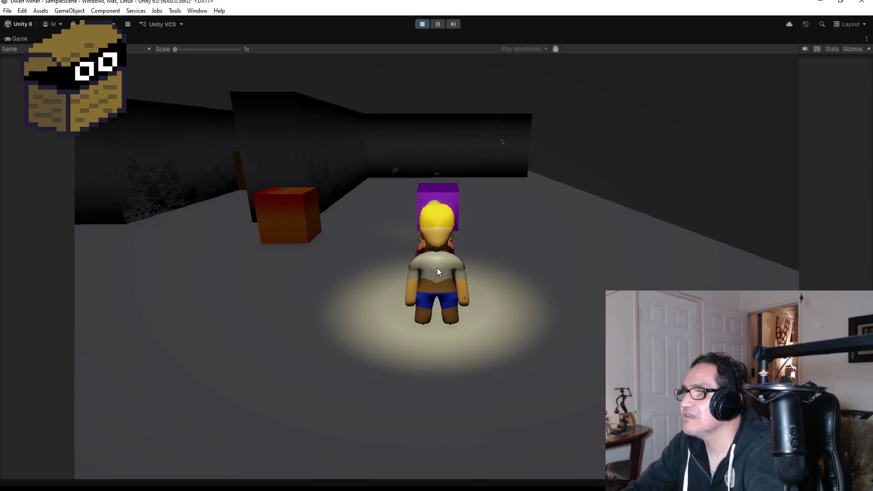
click(422, 24)
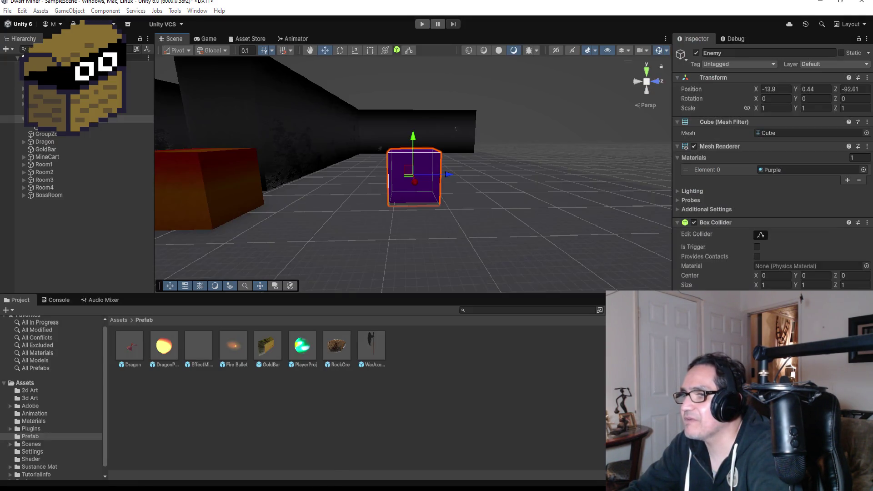
Bring Goblin.cs forward in Visual Studio and locate its Update method
mouse_move(273, 482)
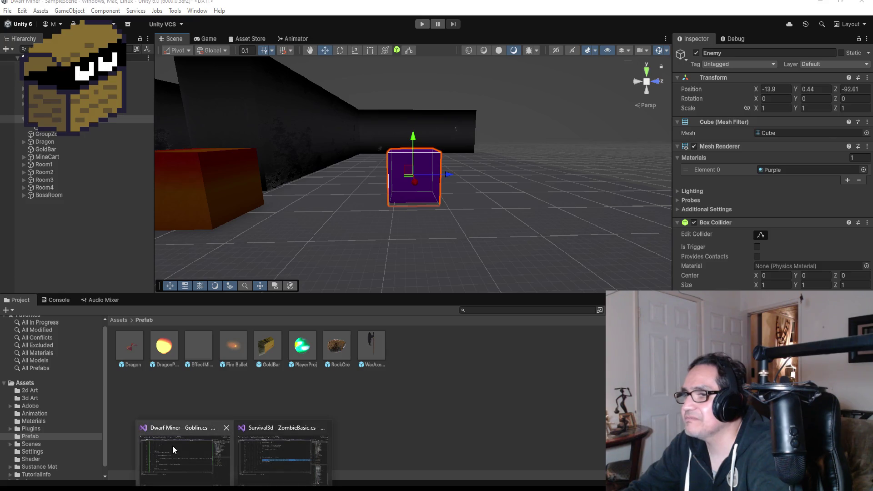
click(173, 446)
scroll(370, 200, down, 1)
scroll(359, 228, up, 2)
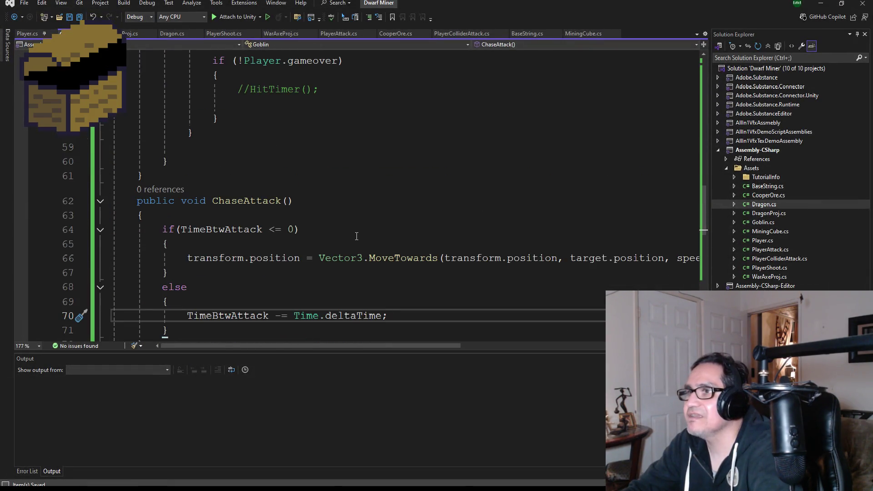
scroll(286, 269, up, 4)
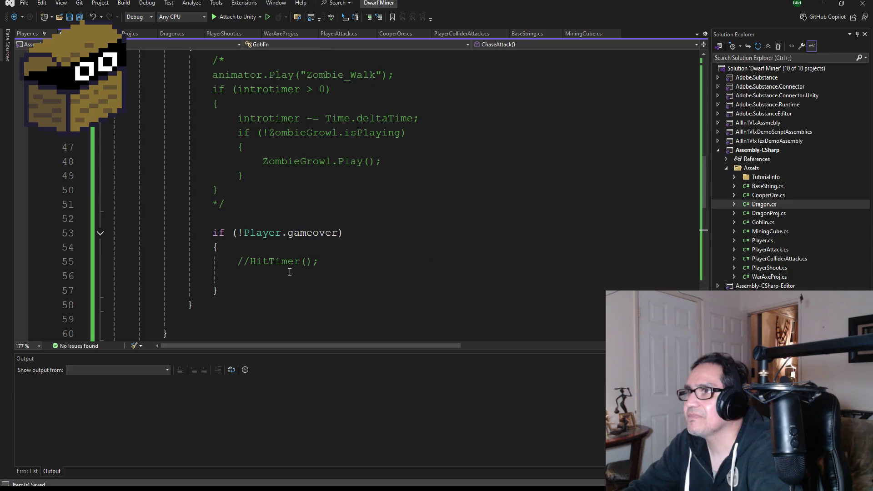
scroll(293, 270, up, 3)
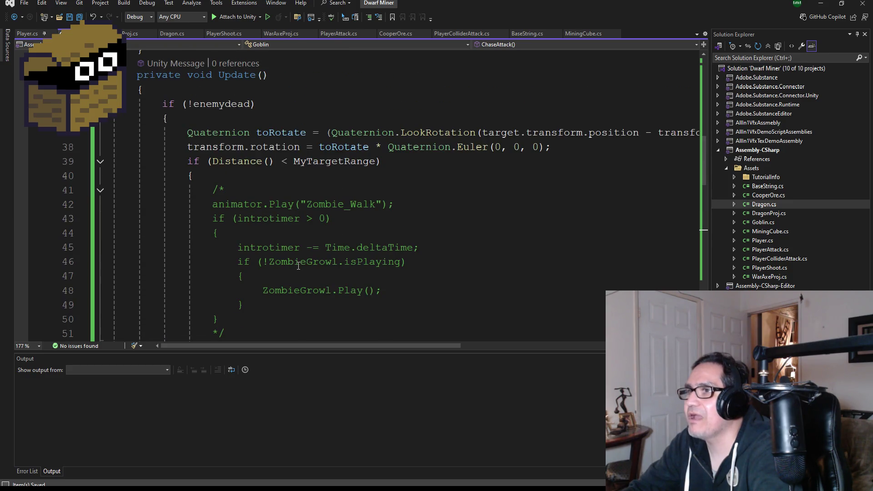
scroll(299, 266, down, 3)
Add the call ChaseAttack(); on empty line 56 inside the if (!Player.gameover) check
click(286, 277)
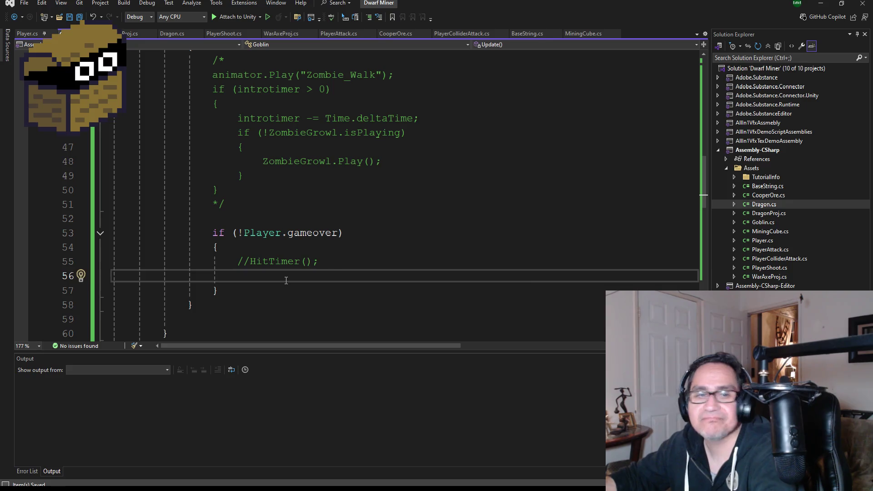
text(ChaseAttack)
double_click(286, 277)
key(ctrl+space)
text(();)
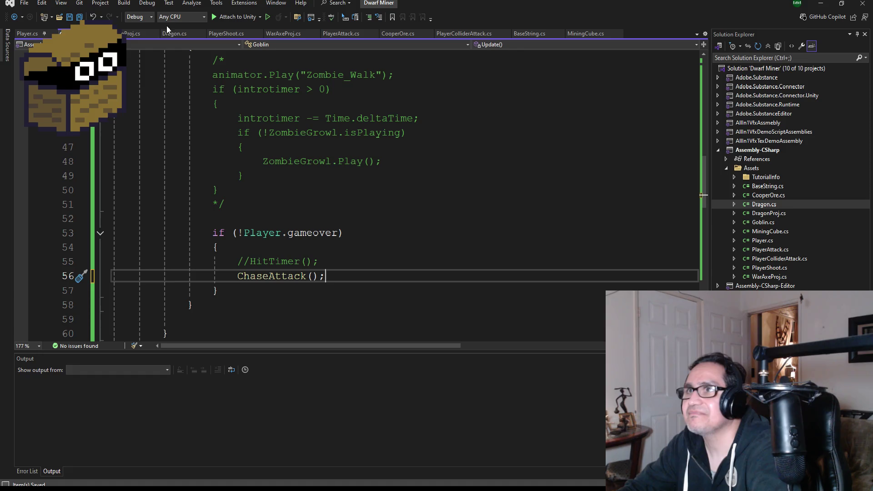
scroll(324, 185, down, 8)
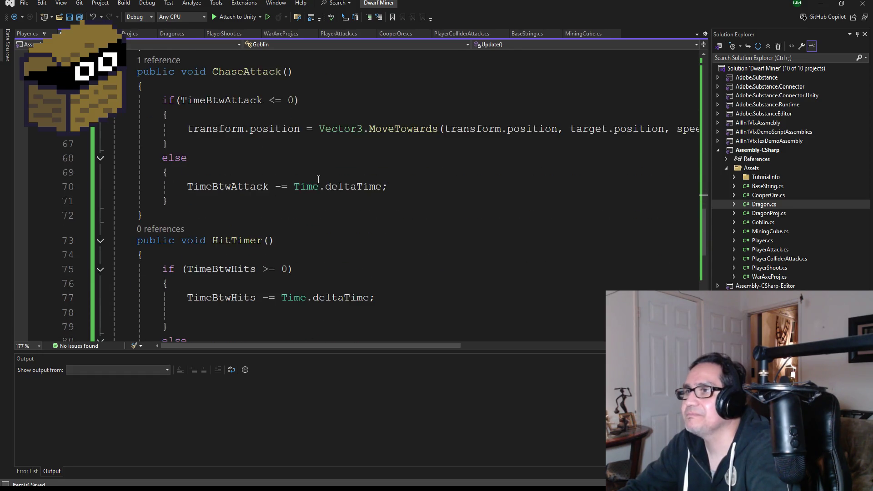
scroll(323, 185, up, 5)
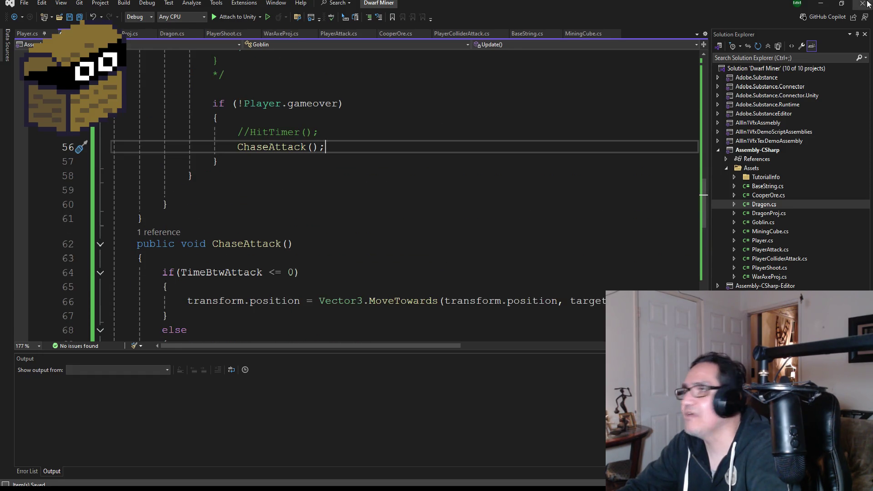
click(825, 3)
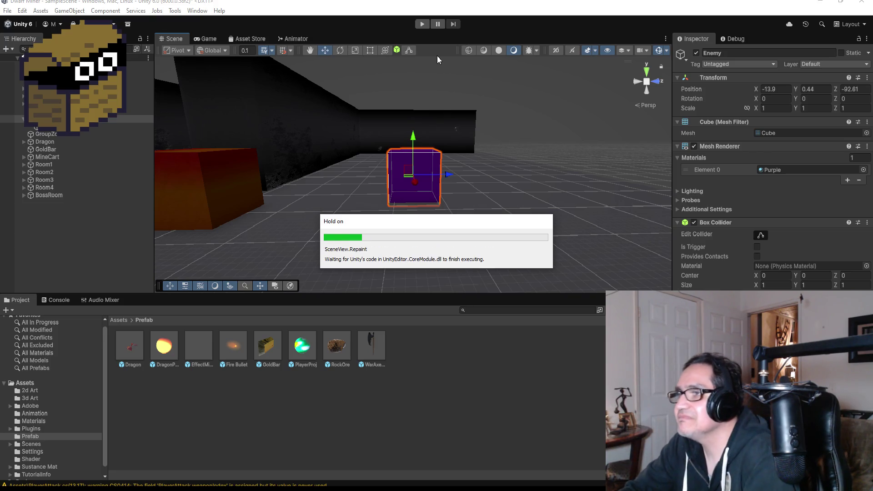
Play the game again, run the dwarf forward and swing the camera right then left
click(422, 25)
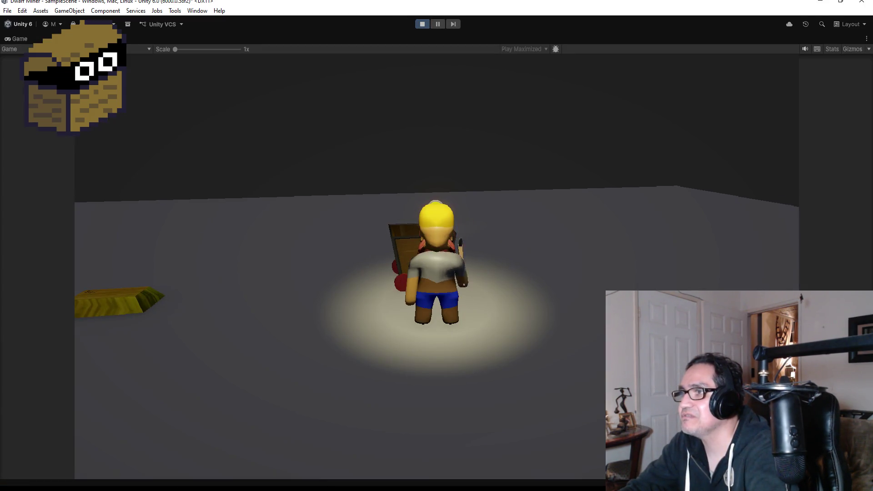
key(w)
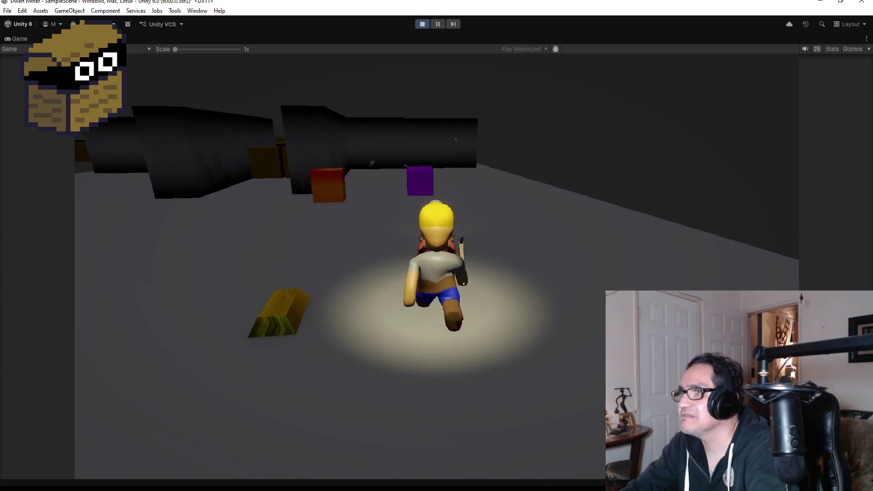
key(d)
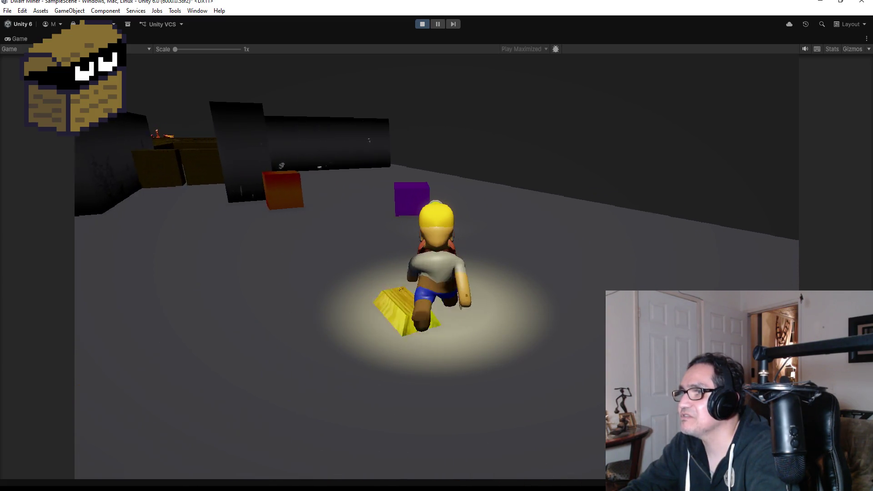
key(d)
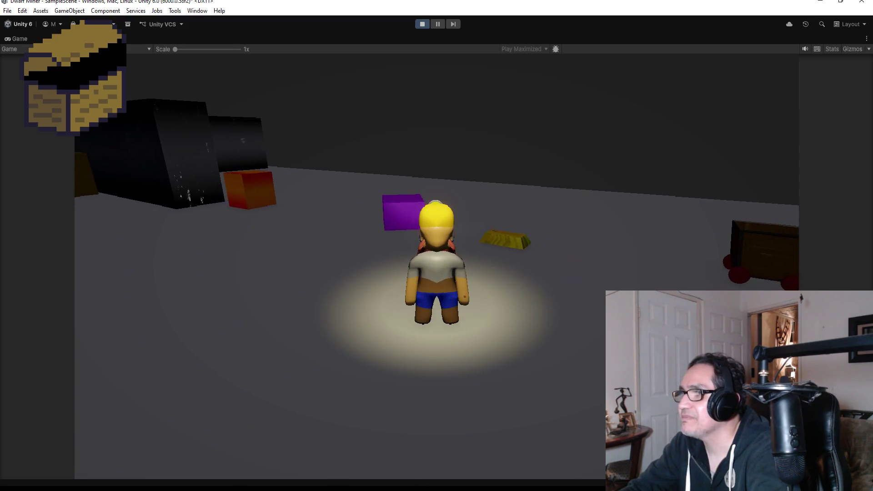
key(d)
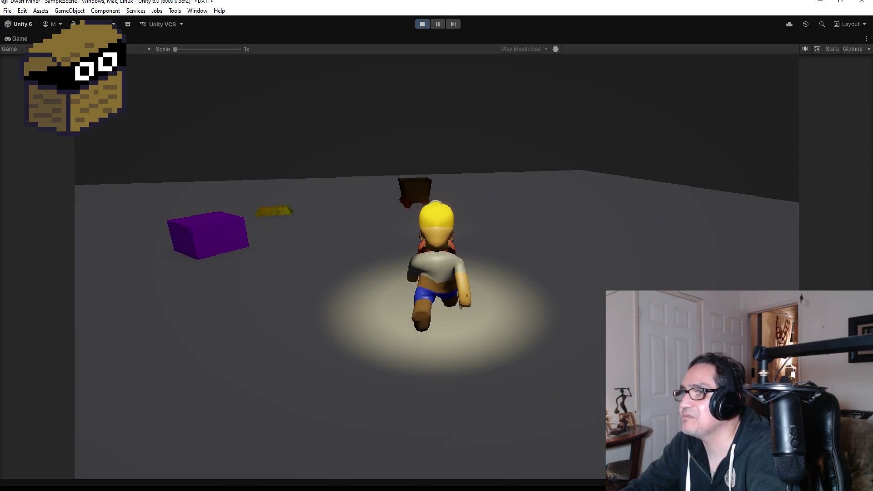
key(a)
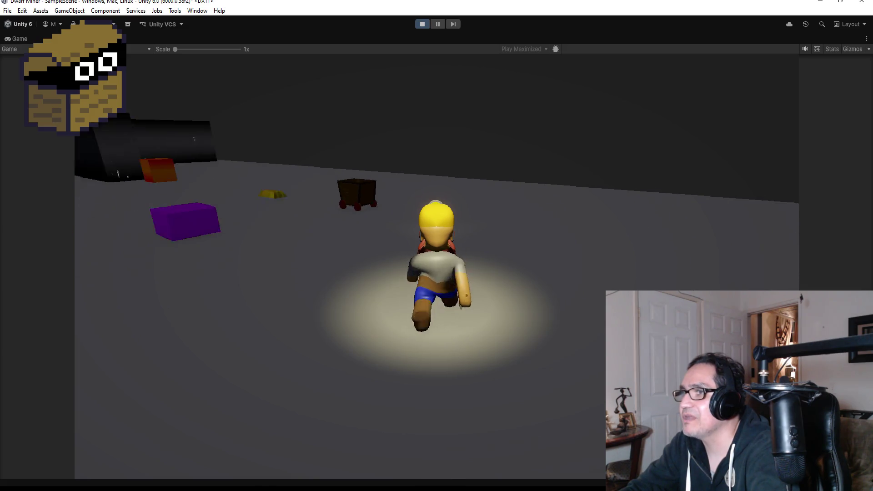
key(a)
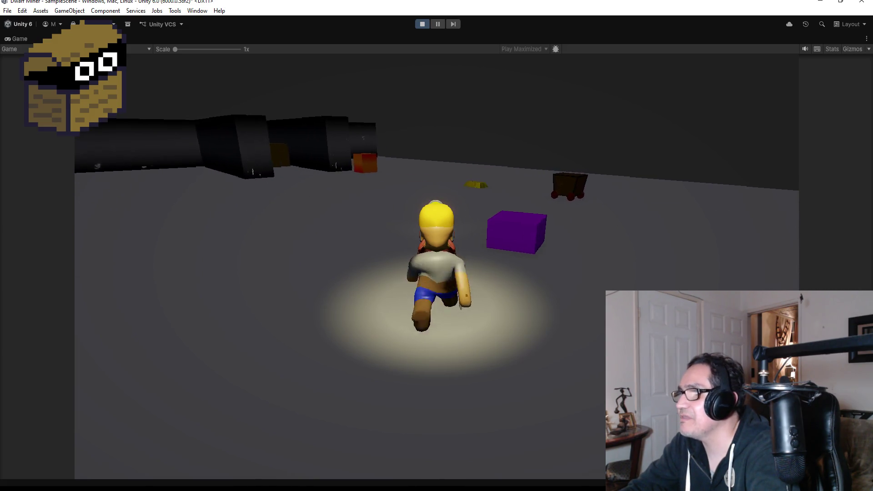
key(a)
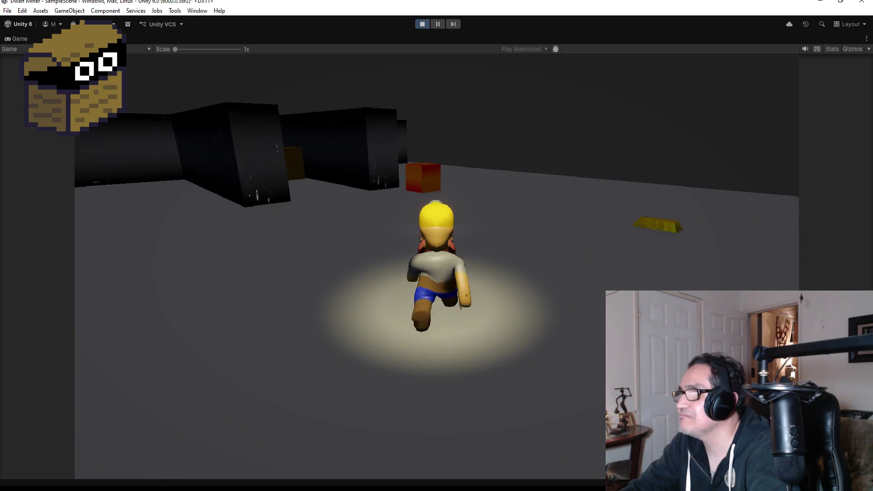
Walk the dwarf toward the walls to face the purple cube, then stop the game
key(w)
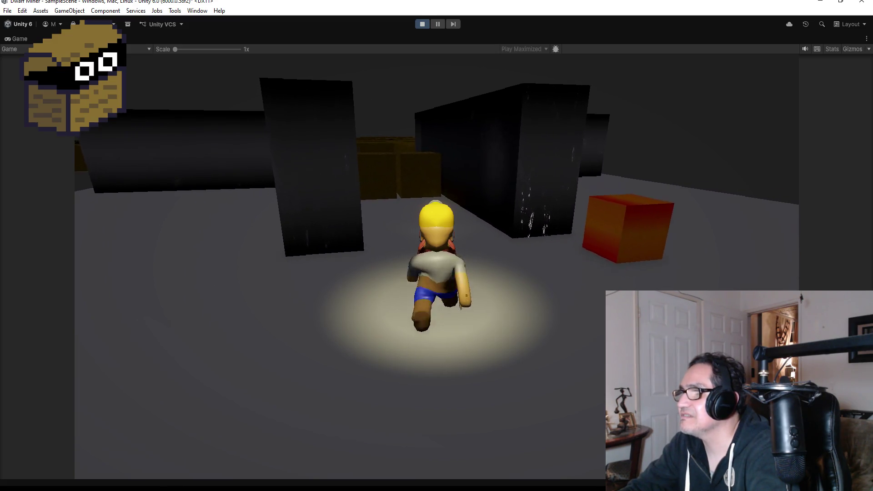
key(d)
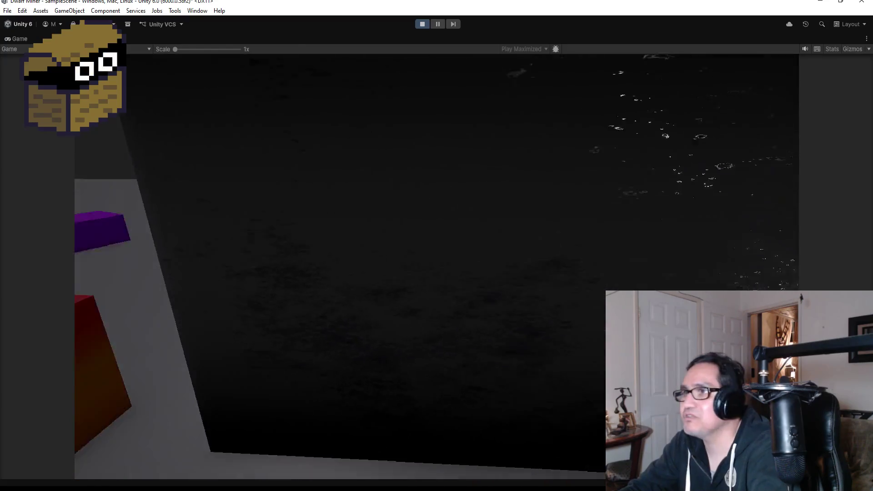
key(a)
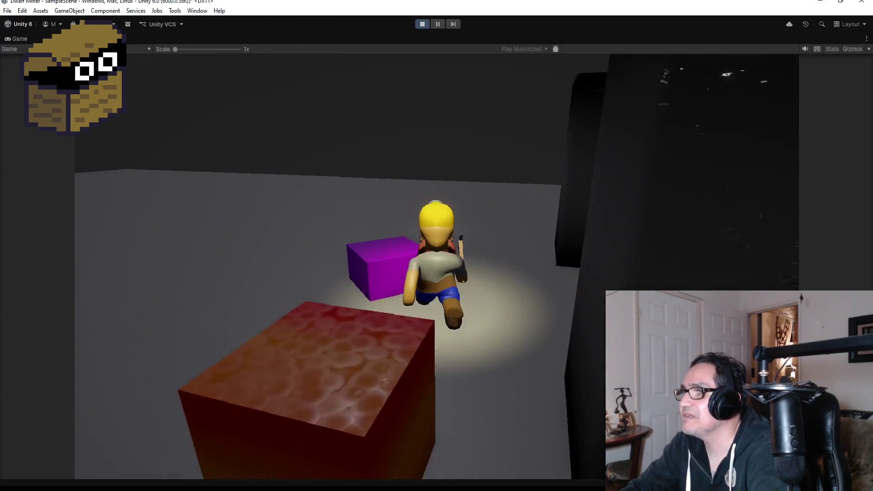
key(d)
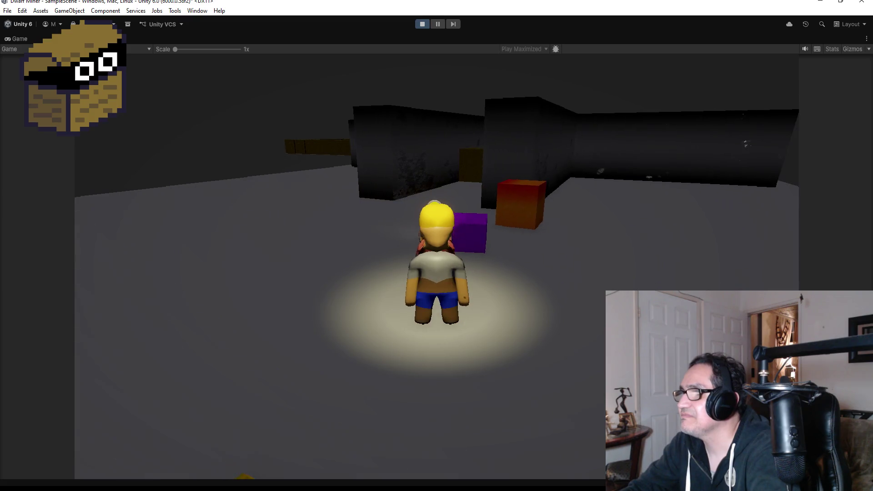
key(a)
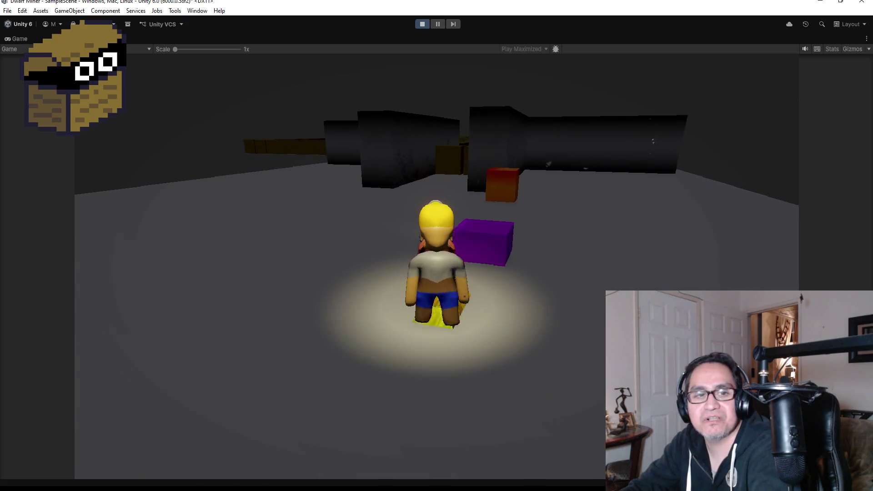
key(d)
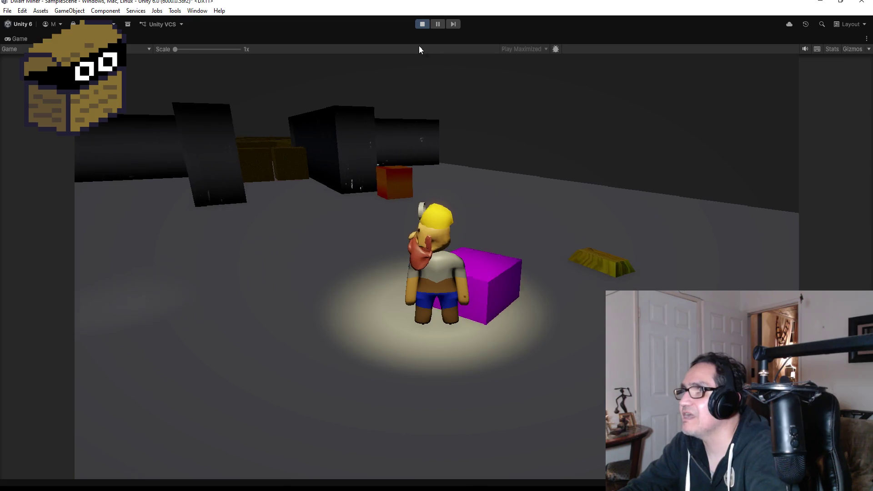
click(422, 24)
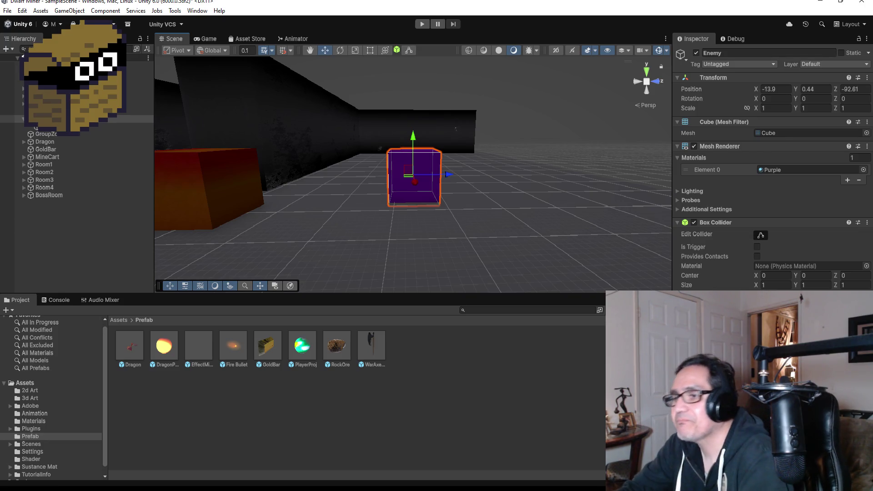
Switch from Unity to the Goblin script in Visual Studio
mouse_move(235, 489)
click(208, 468)
Add 'private float TimeBtwRefreshAttack;' below the StartTimeBtwAttack declaration
scroll(324, 203, up, 15)
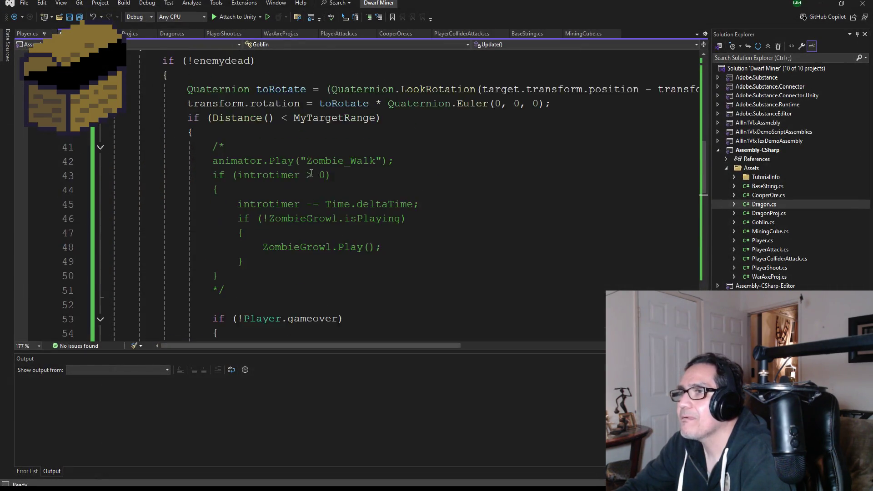
scroll(324, 203, down, 4)
click(352, 168)
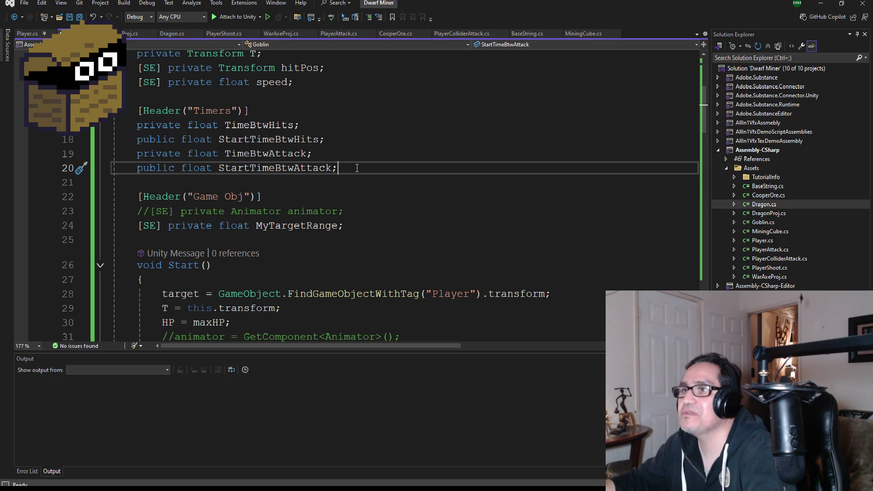
key(Return)
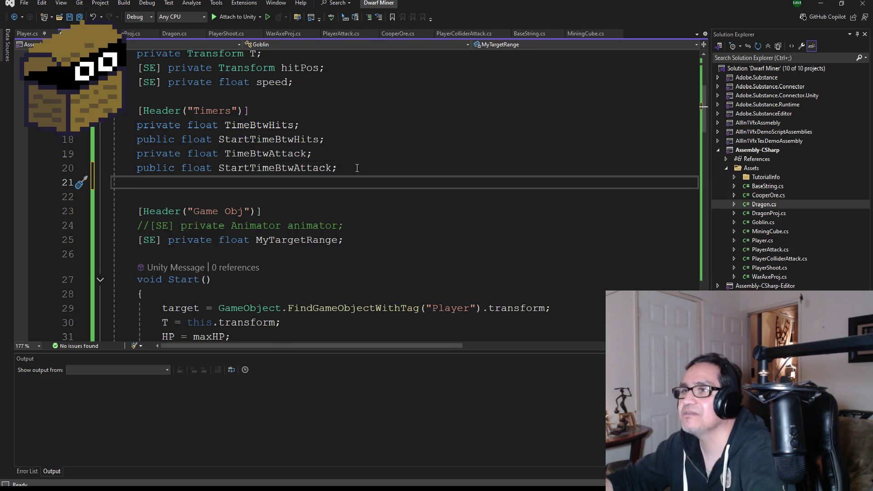
text(pri)
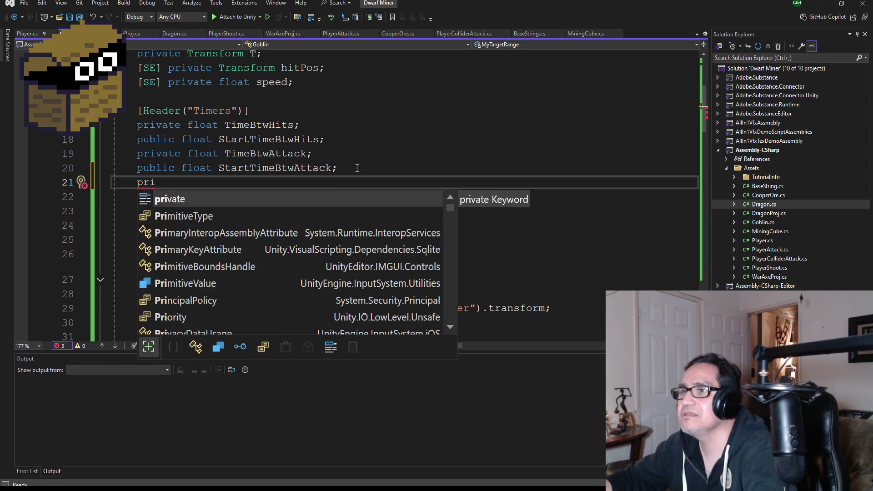
text(vate float )
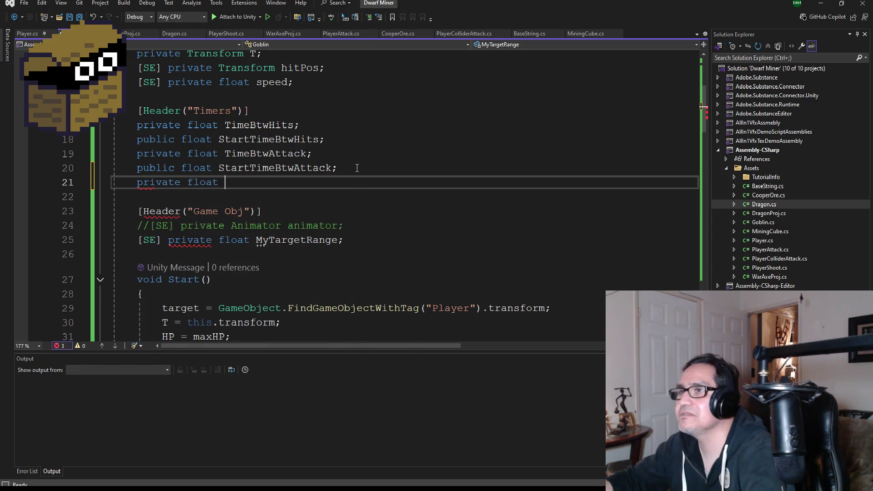
text(TimeG)
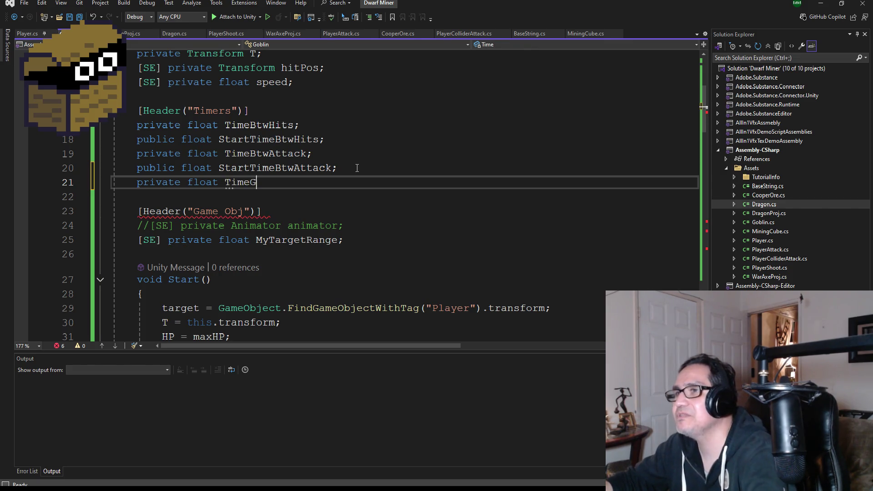
key(BackSpace)
text(Btw)
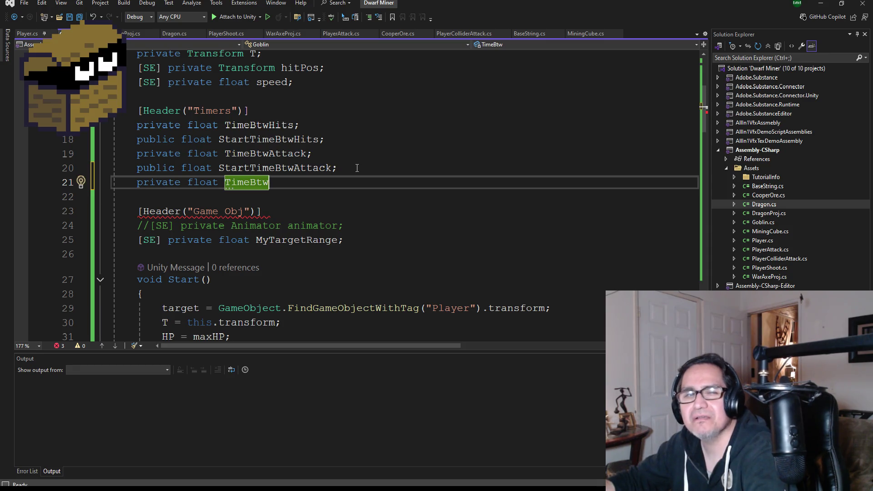
text(Refresh)
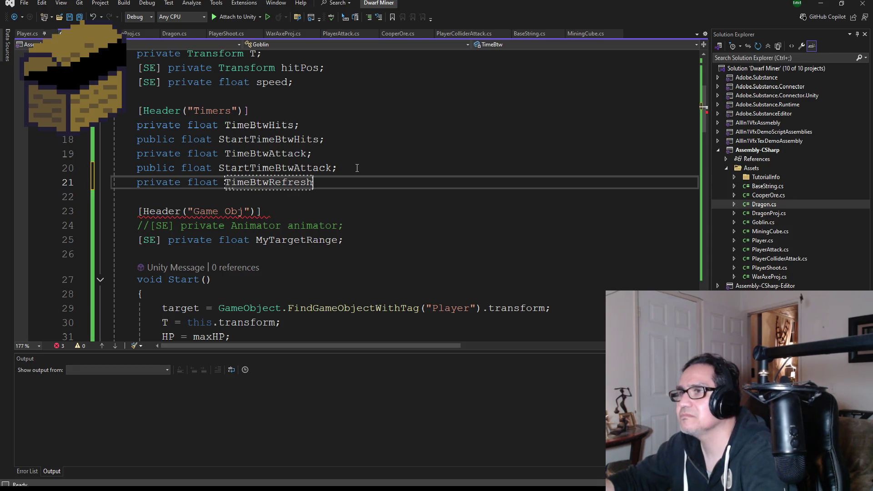
text(Attack;)
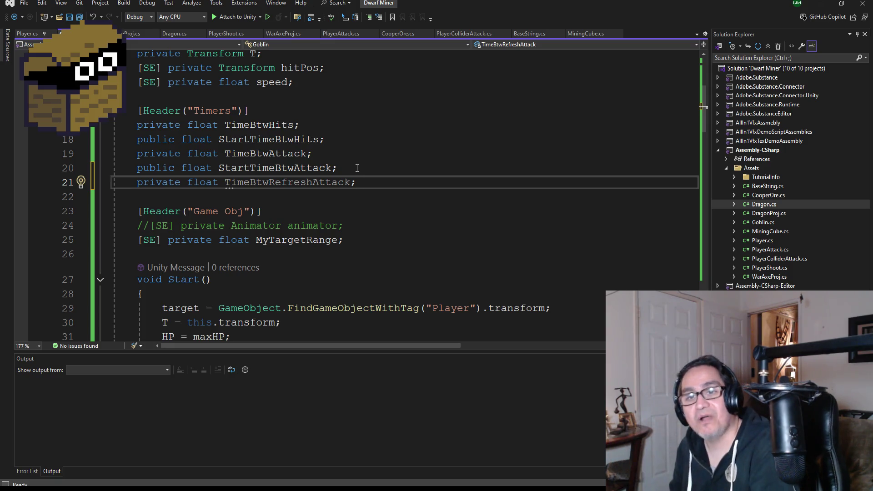
Add 'public float StartTimeBtwRefreshAttack;' on the next line and save the script
key(Return)
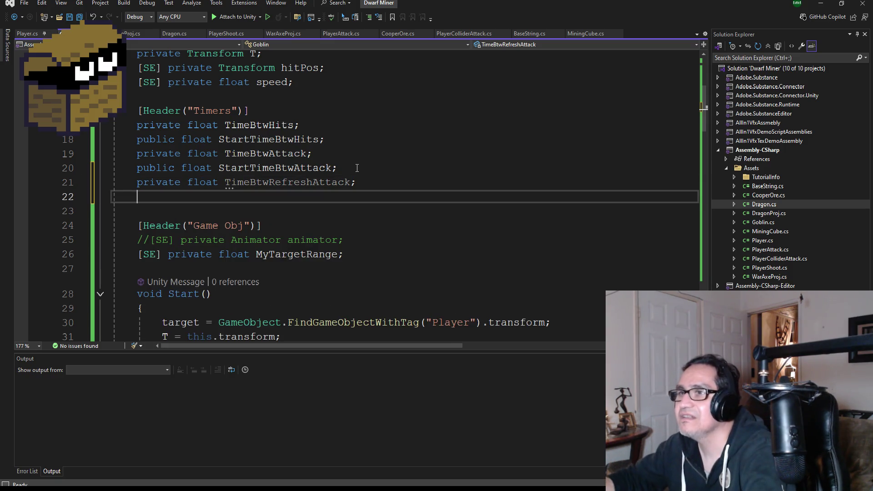
text(public float)
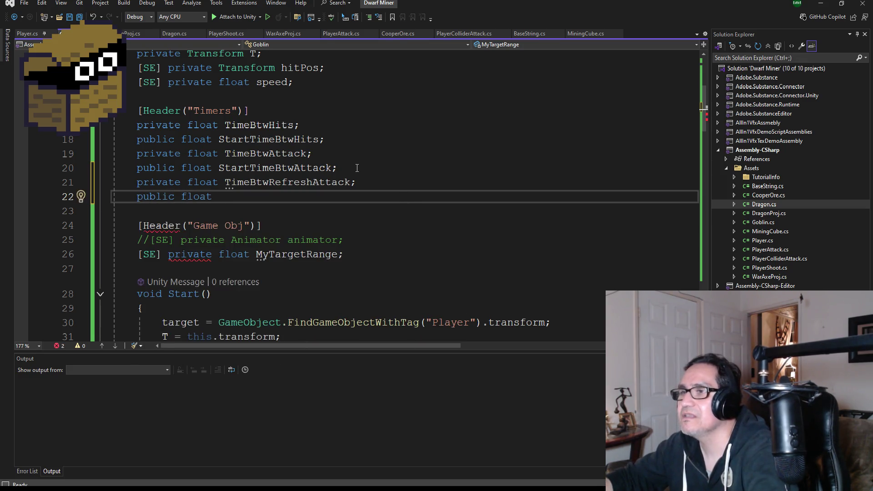
text( StartTimeB)
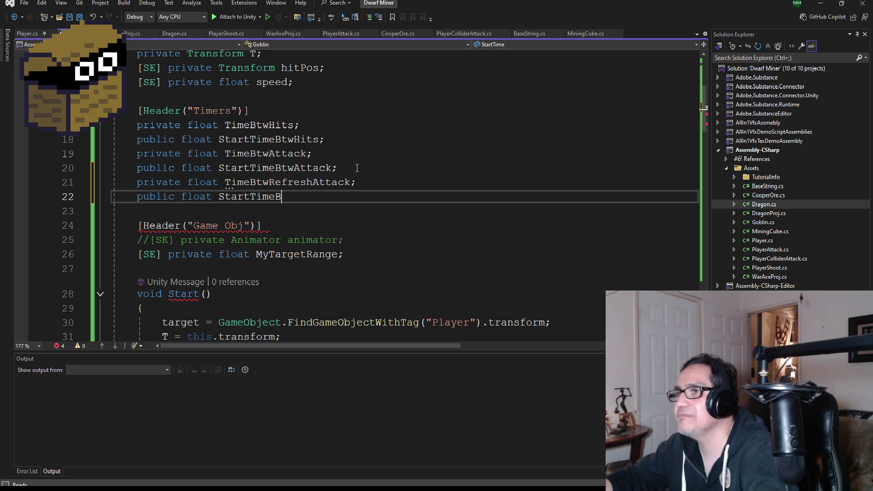
text(A)
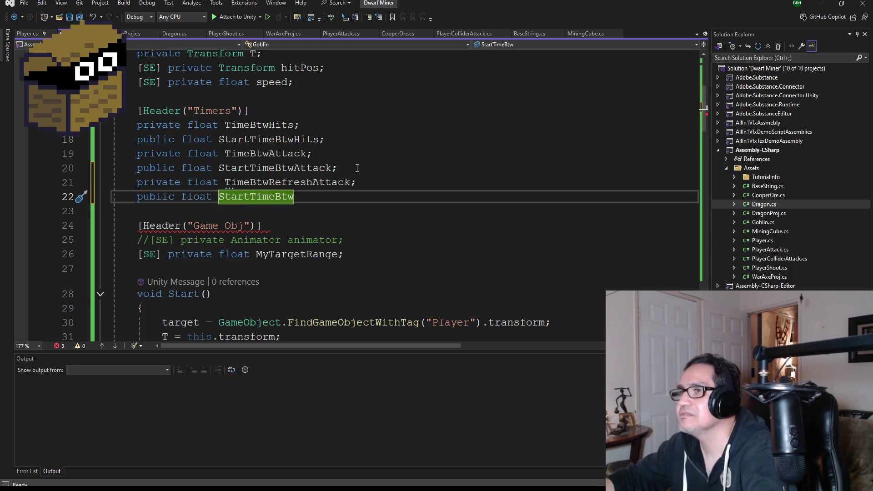
text(ttac)
key(BackSpace)
key(BackSpace)
key(BackSpace)
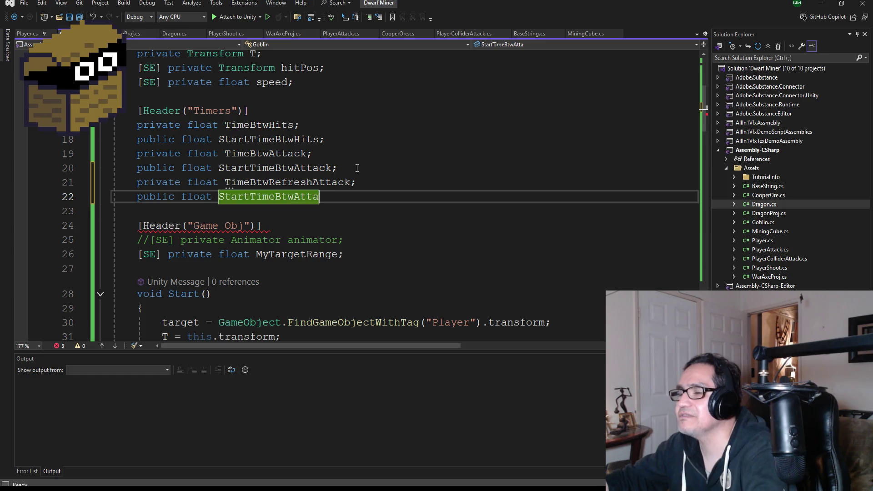
text(me)
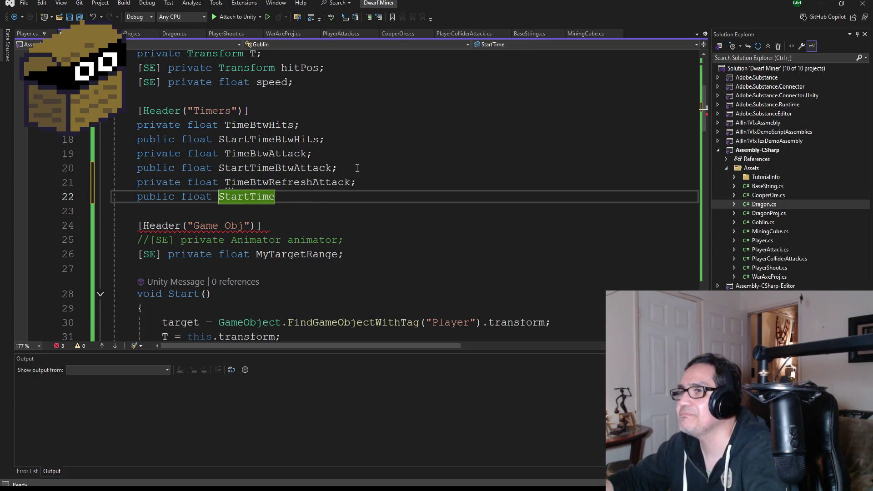
text(Vw)
key(BackSpace)
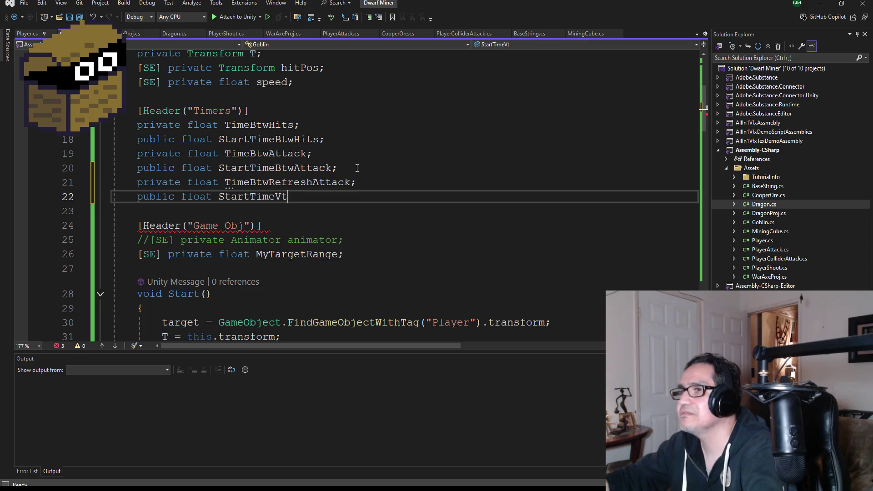
text(twRef)
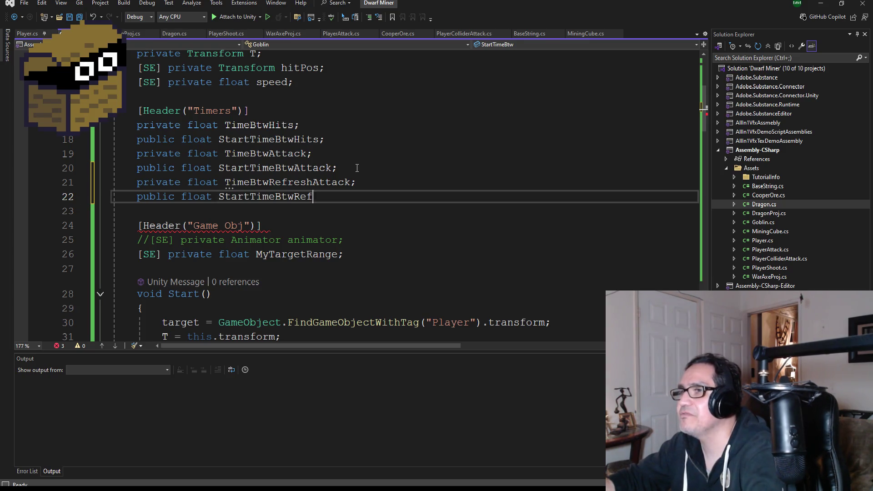
text(reshAttac;)
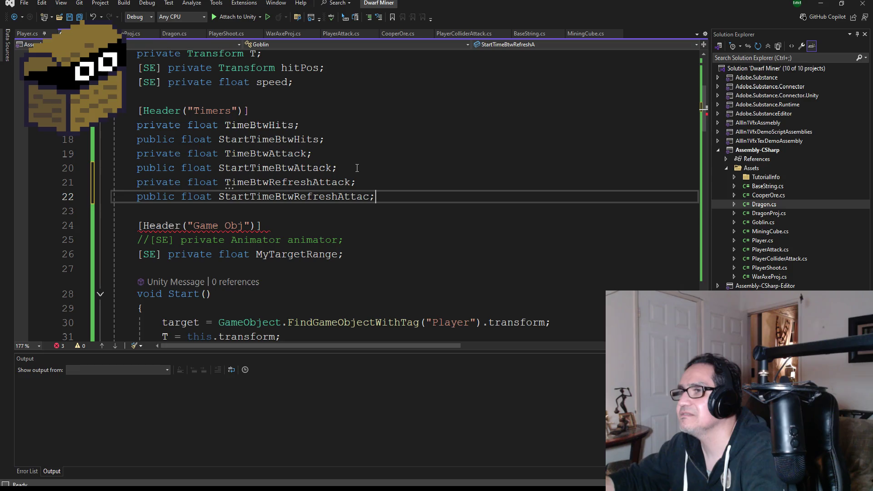
key(BackSpace)
text(t)
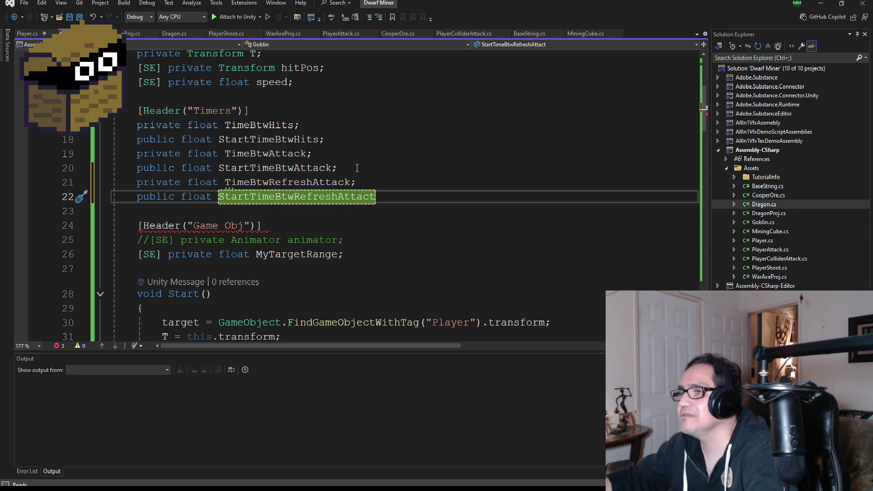
key(BackSpace)
text(k;)
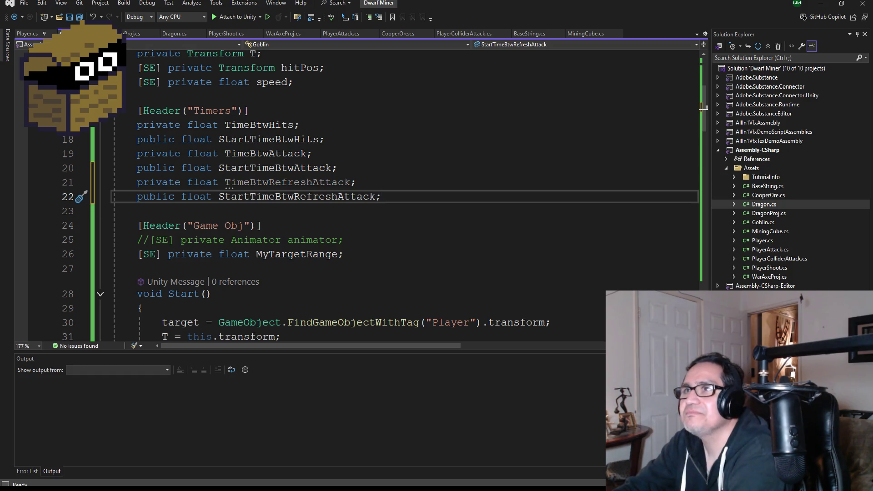
key(ctrl+s)
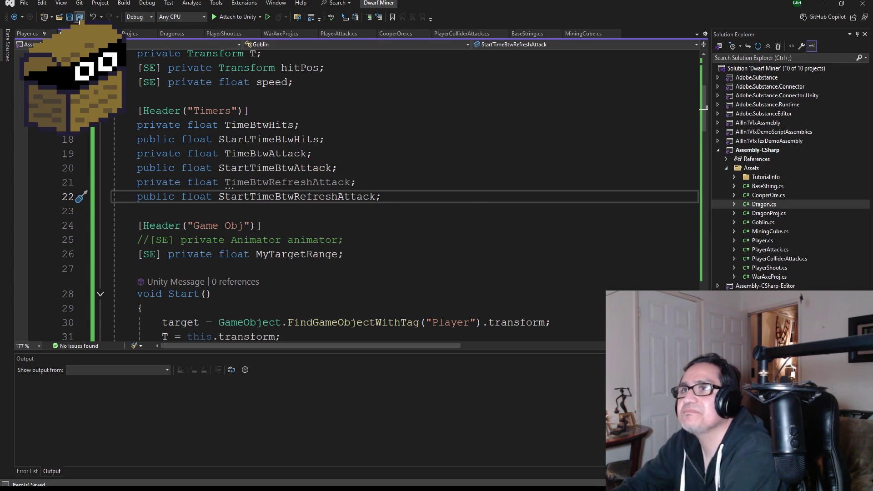
Scroll Goblin.cs down to the closing brace of ChaseAttack, then go back to Unity
scroll(346, 227, down, 9)
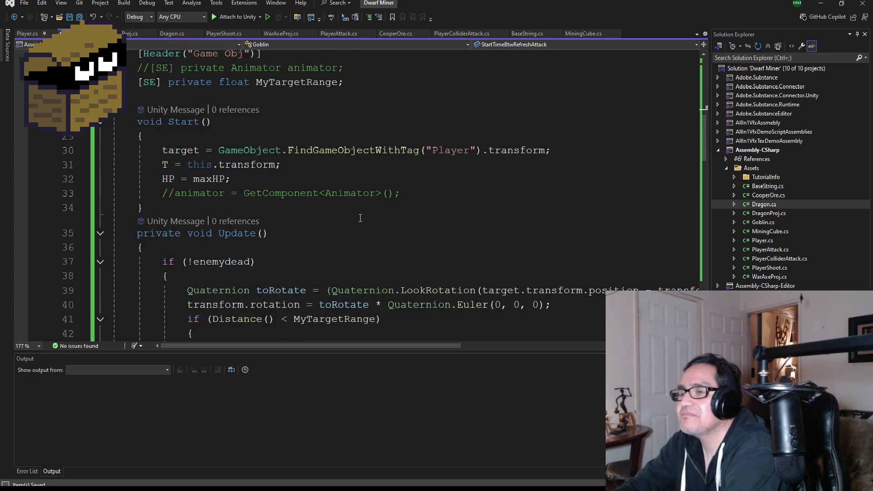
scroll(395, 233, down, 12)
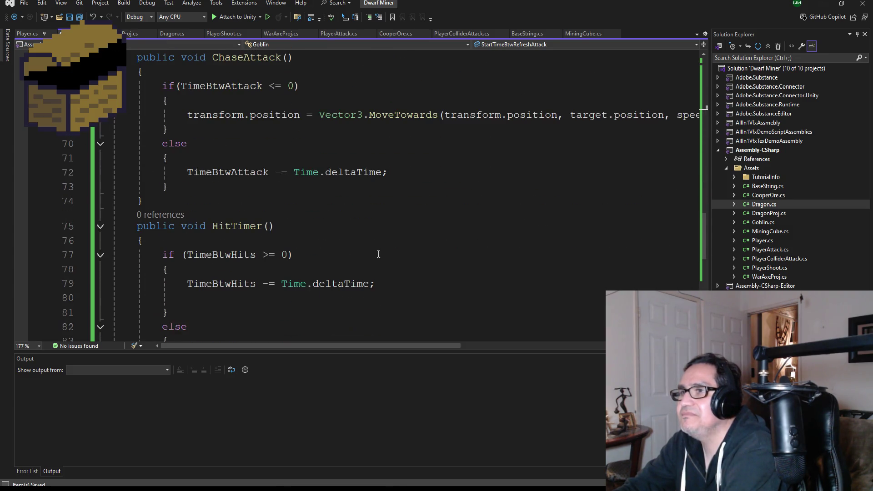
scroll(353, 255, up, 6)
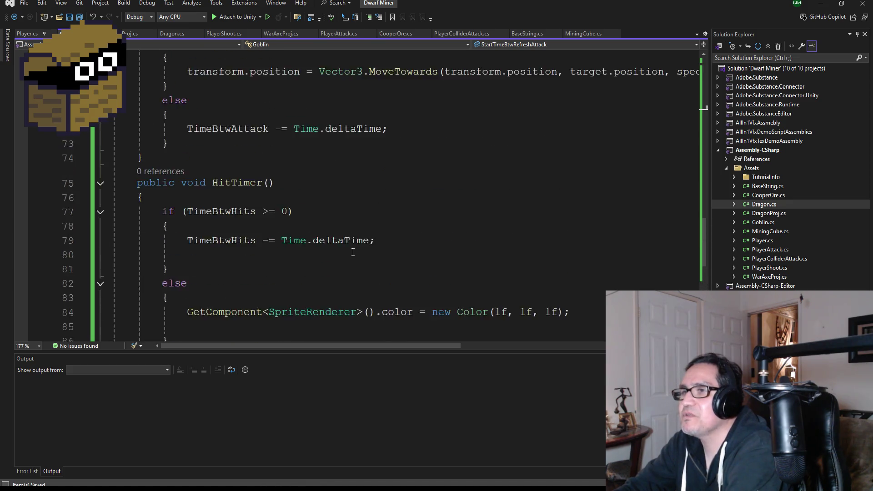
scroll(219, 247, down, 2)
click(192, 208)
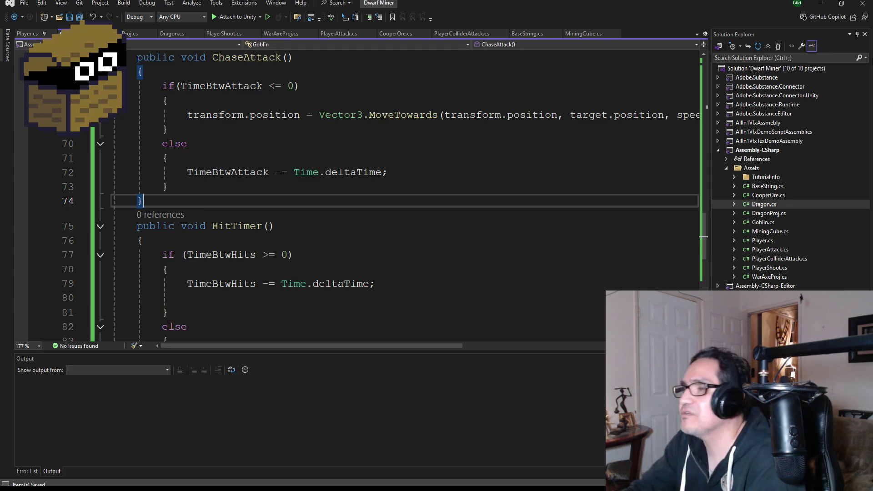
key(alt+Tab)
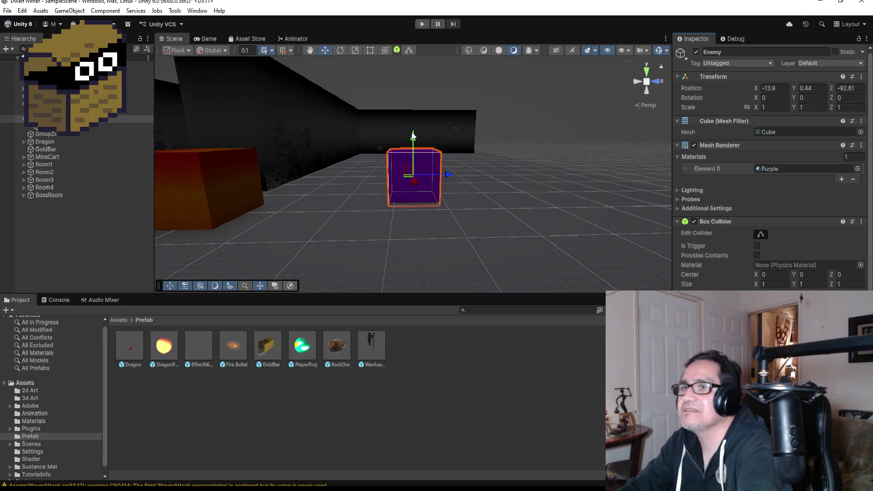
Raise the Enemy cube to Y 0.691 with the gizmo, then return to Visual Studio
drag(413, 135, 412, 123)
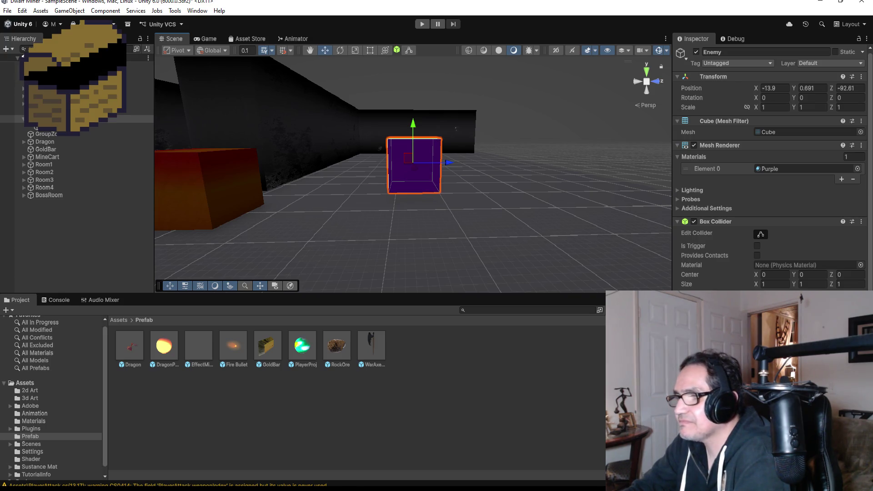
click(190, 463)
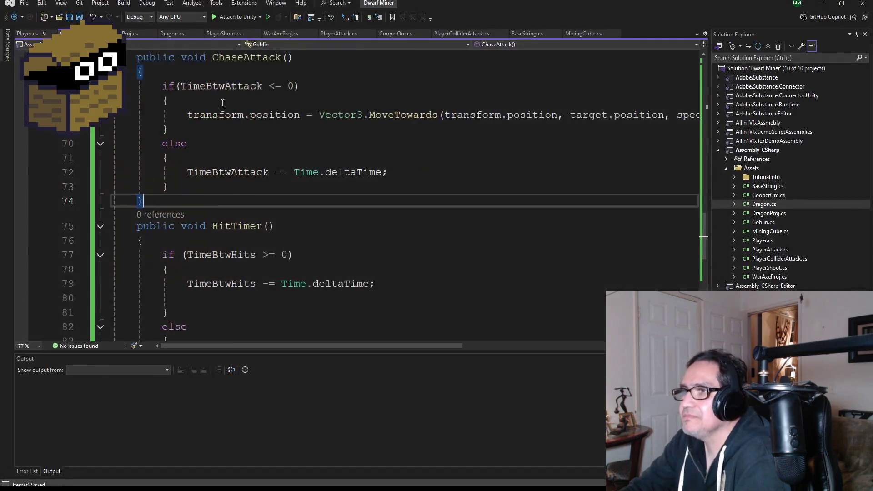
Add an OnCollisionEnter method after HitTimer with its collision parameter named col
scroll(276, 212, down, 3)
scroll(278, 216, up, 3)
scroll(284, 220, down, 2)
click(192, 229)
key(Return)
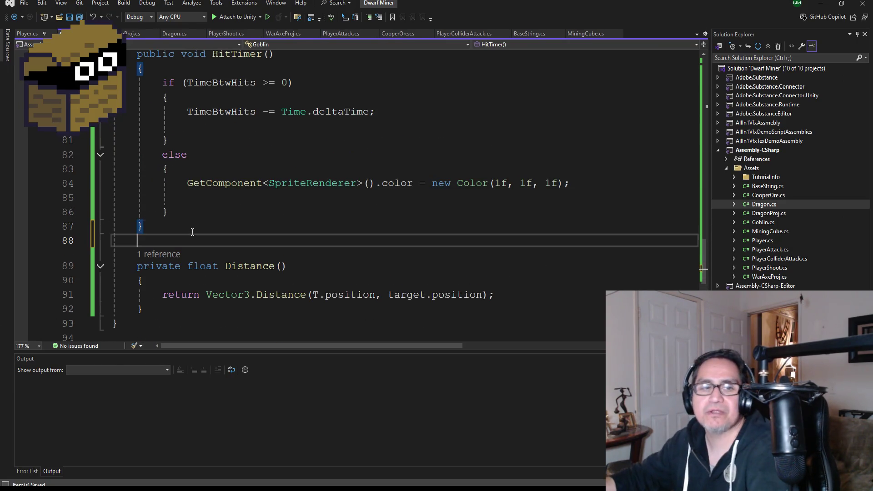
text(void OnCo)
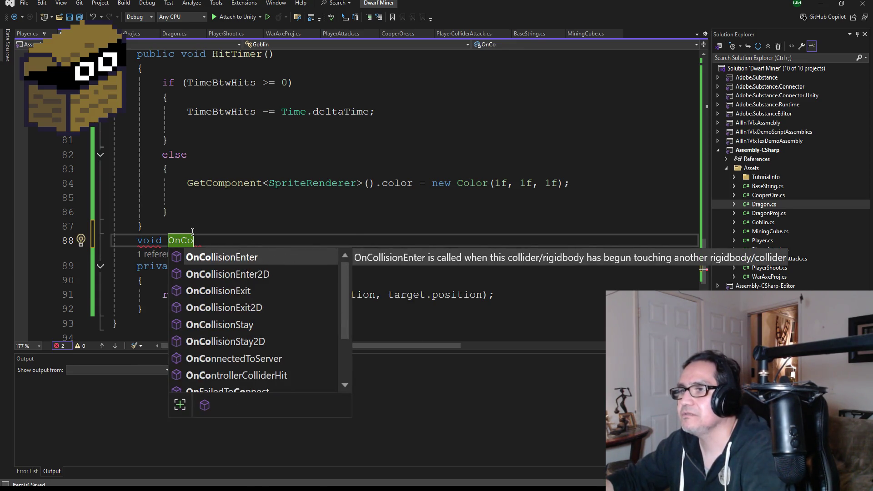
key(Tab)
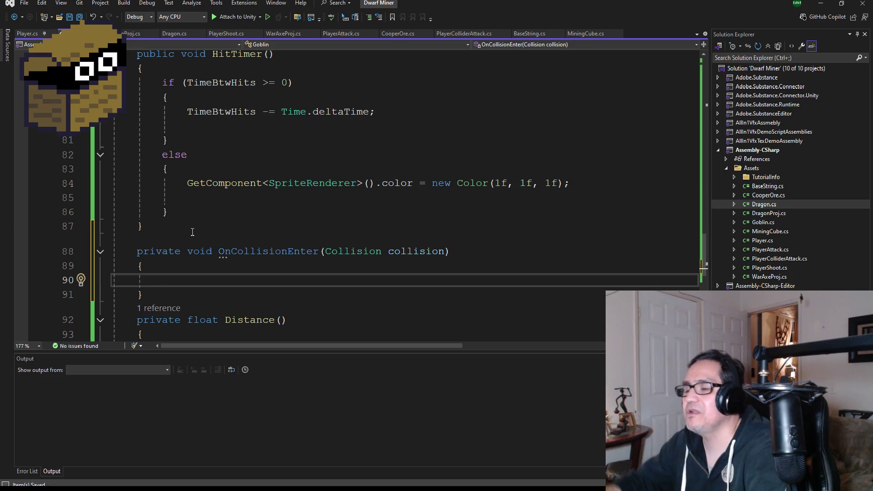
click(446, 252)
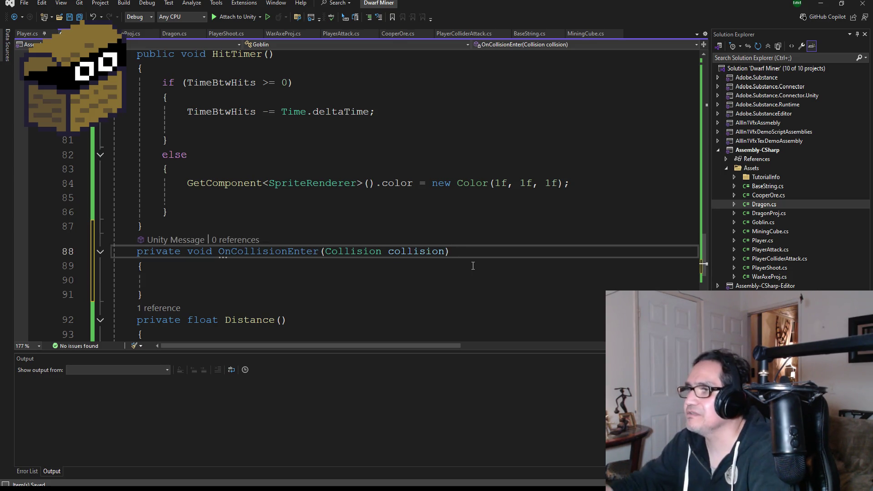
key(BackSpace)
key(BackSpace)
key(BackSpace)
key(Down)
key(Down)
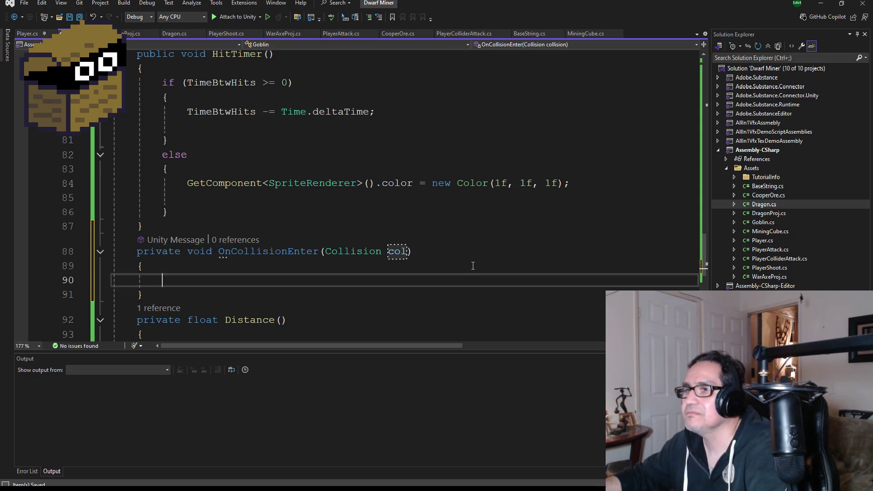
Write if(col.gameObject.CompareTag(BaseString.Player)) followed by an empty brace block
text(if(col)
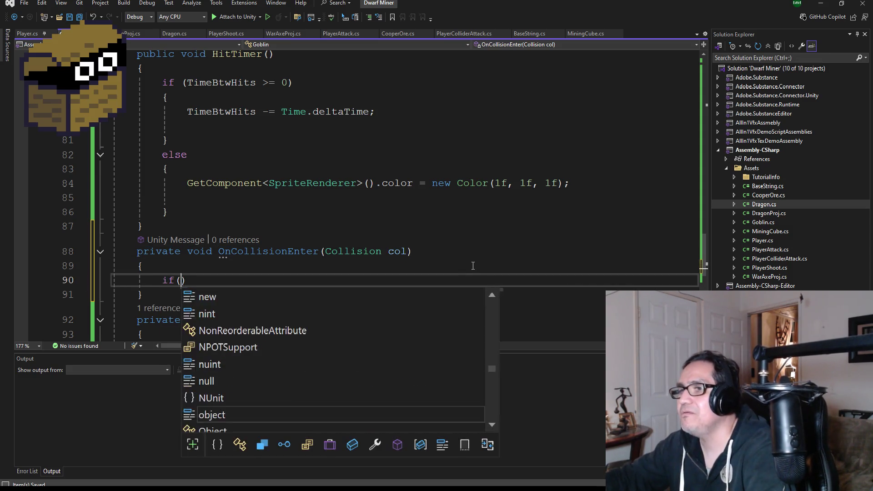
text(.gameObject.)
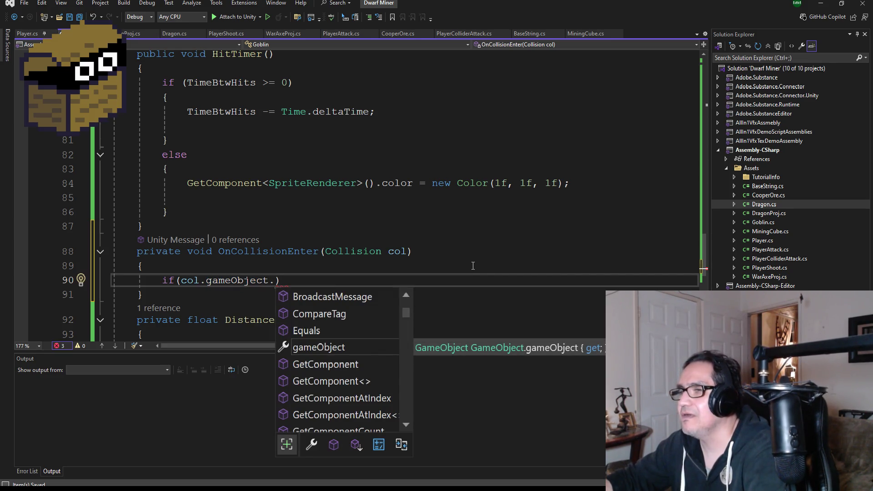
text(Base)
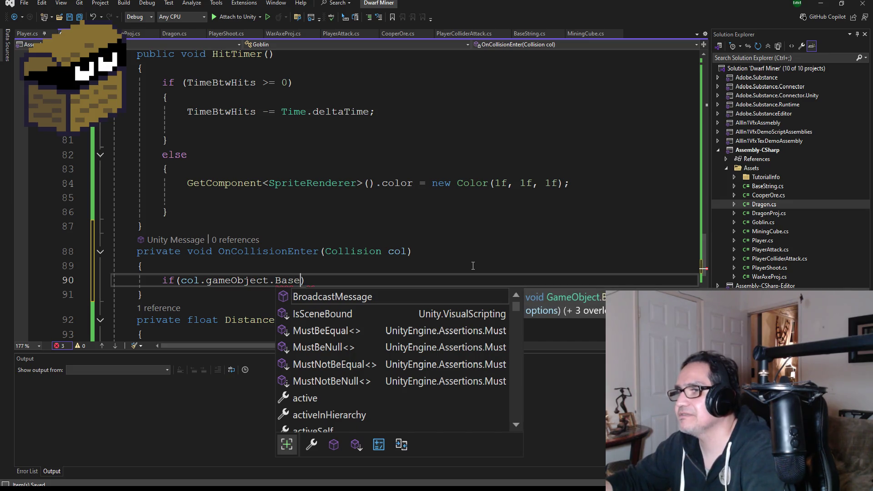
key(BackSpace)
key(BackSpace)
text(Com)
key(Tab)
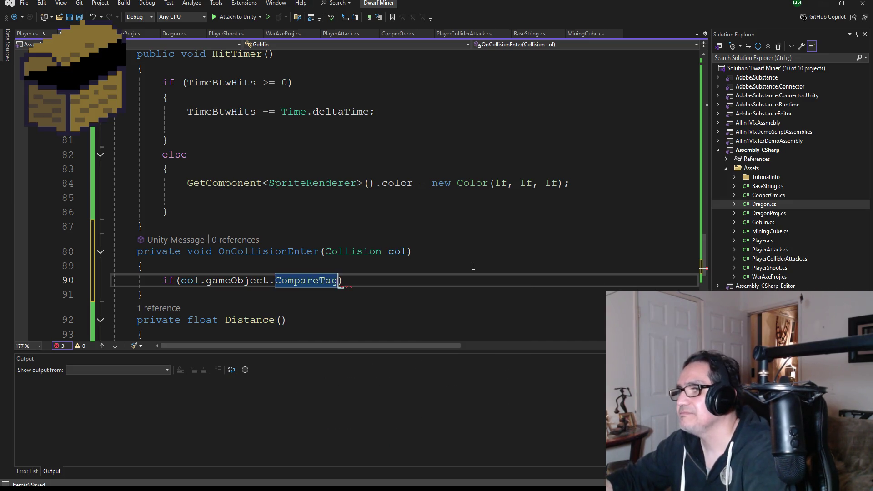
text((basest)
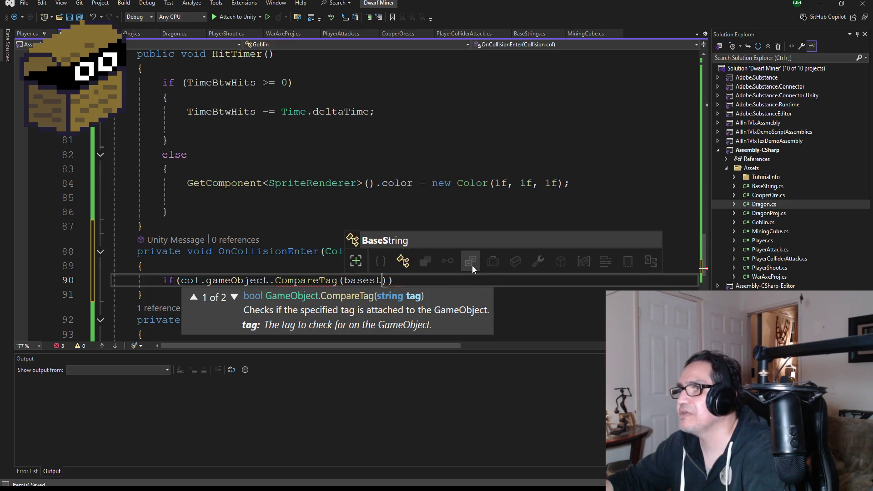
key(Tab)
text(.P)
key(Tab)
key(End)
key(Return)
text({)
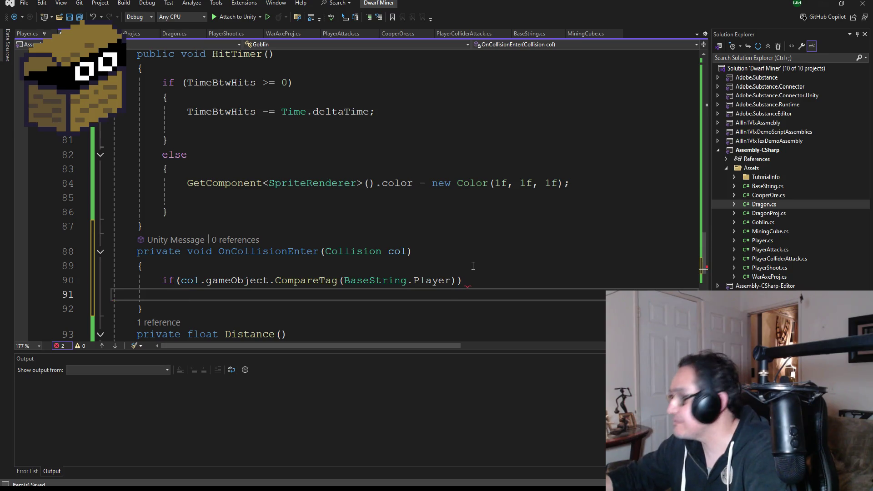
key(Return)
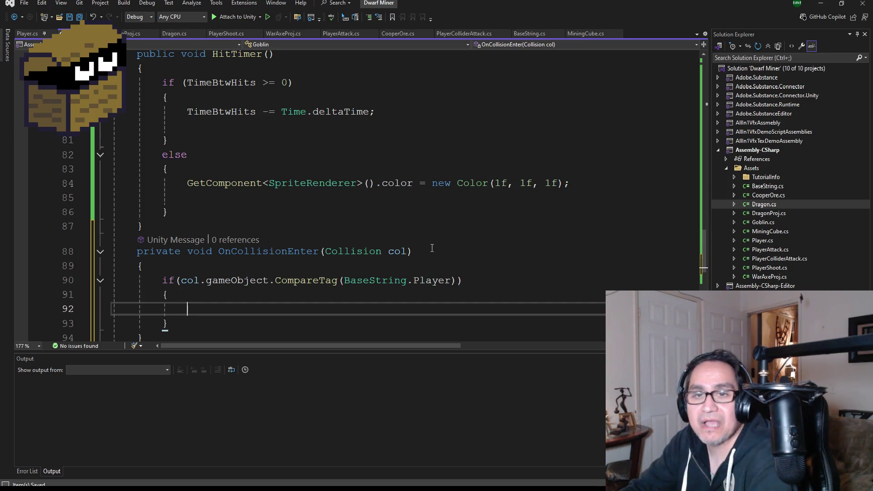
Save Goblin.cs and scroll through the new collision check
scroll(167, 59, down, 1)
key(ctrl+s)
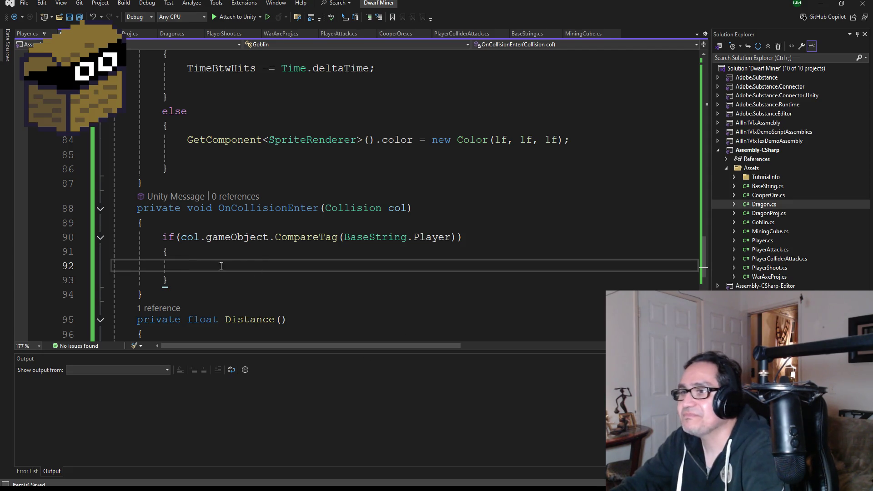
scroll(277, 250, down, 1)
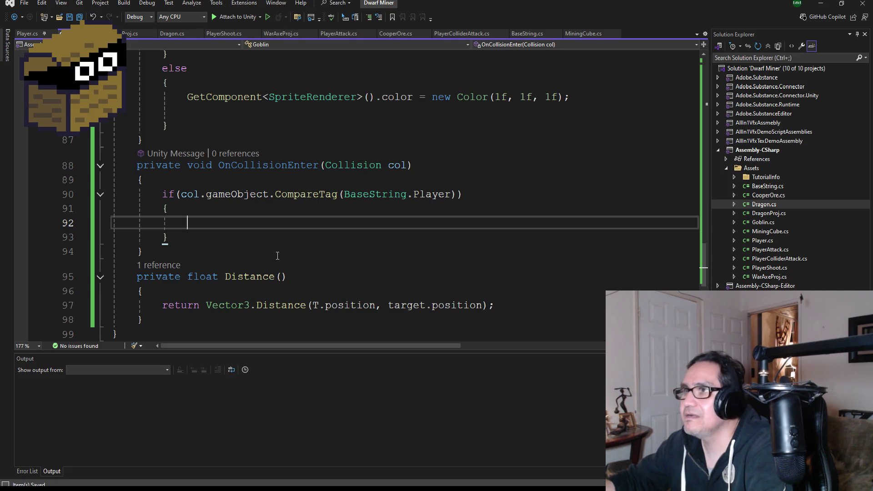
scroll(318, 227, up, 3)
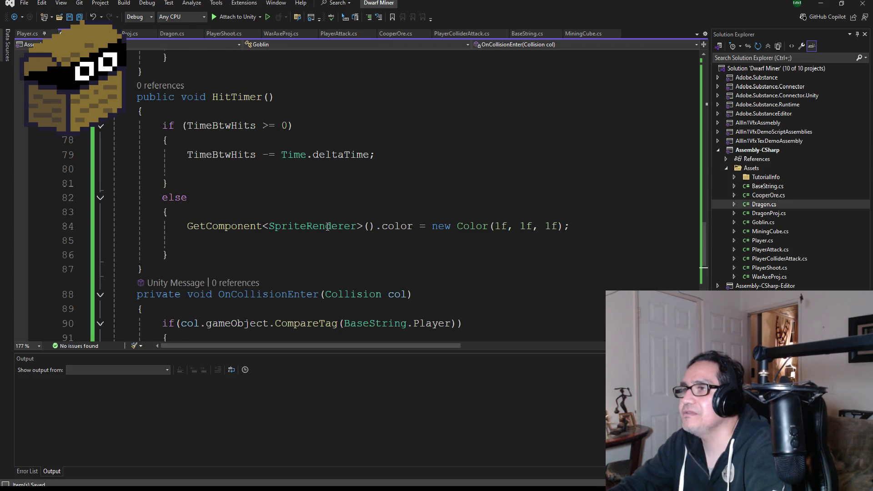
scroll(319, 231, up, 4)
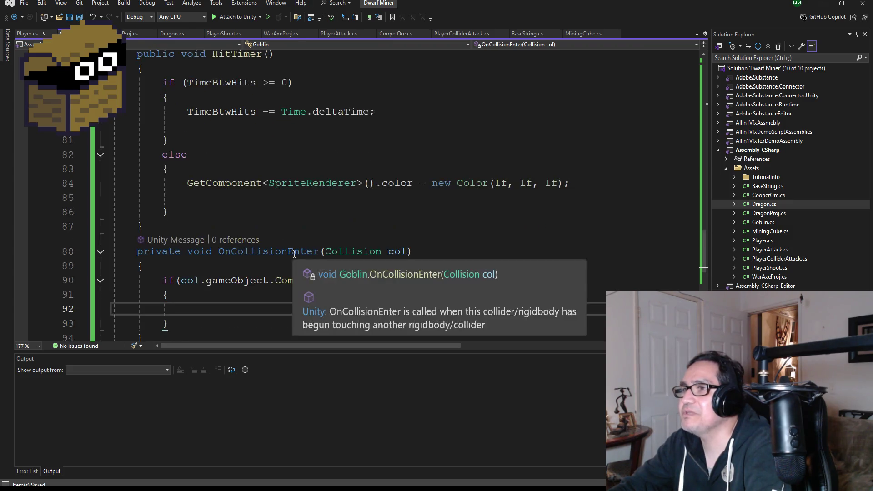
scroll(311, 249, down, 8)
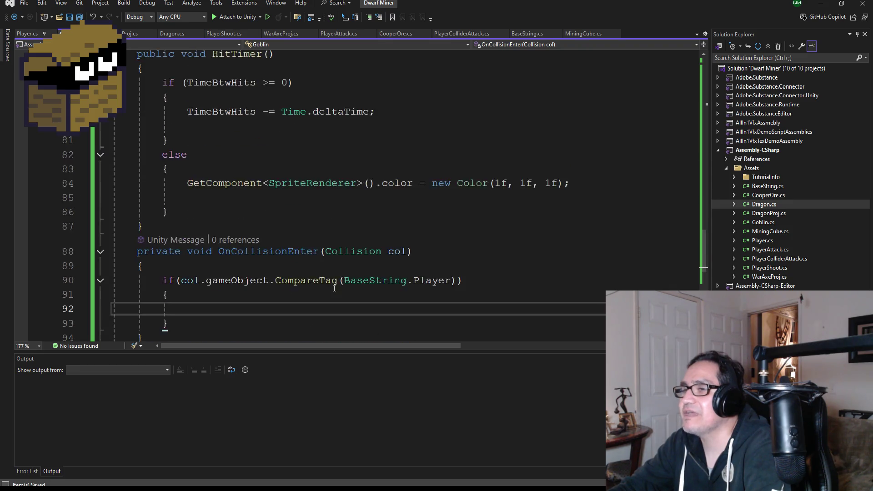
Inside the if block, write TimeBtwAttack = StartTimeBtwAttack; using IntelliSense
text(time)
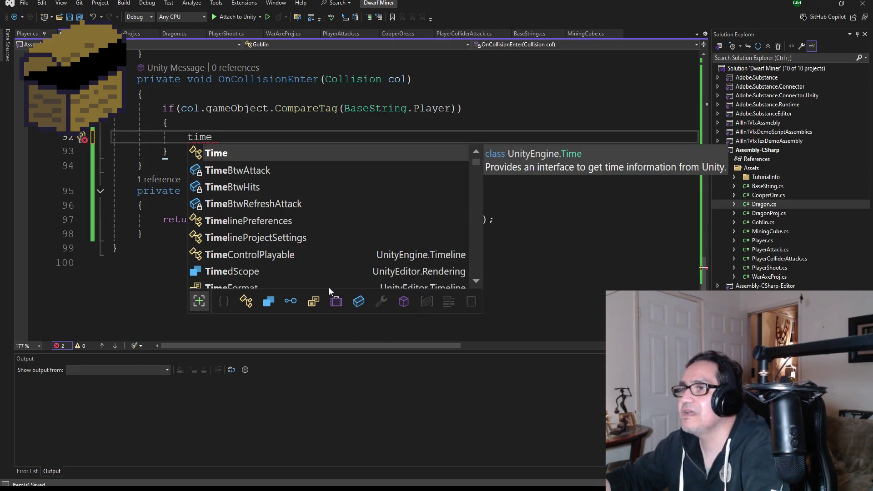
key(Down)
key(Tab)
text(= Sta)
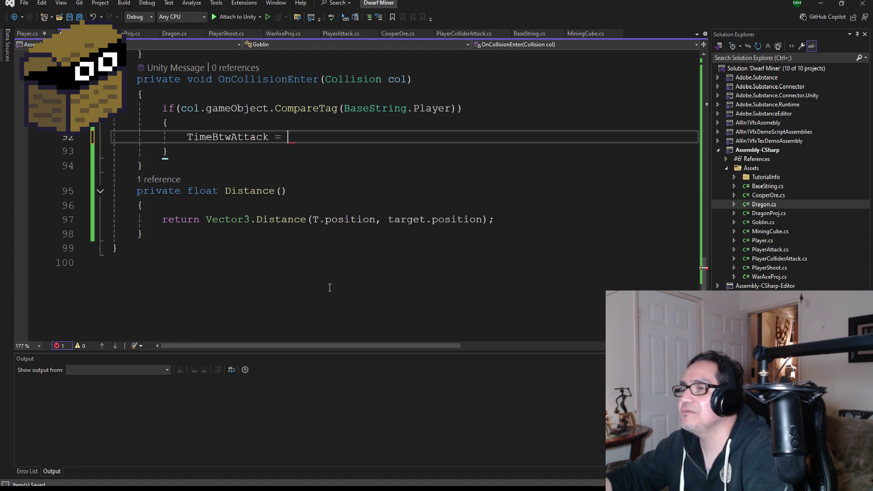
key(BackSpace)
text(tartTim)
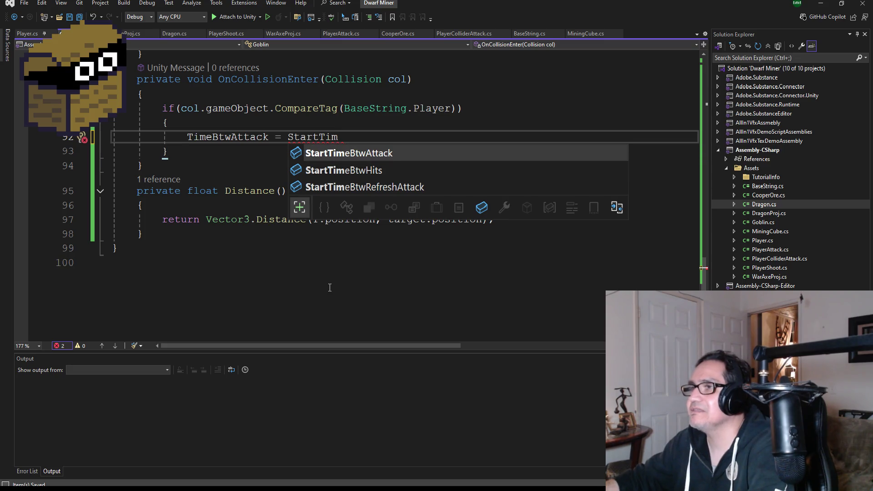
key(Tab)
text(;)
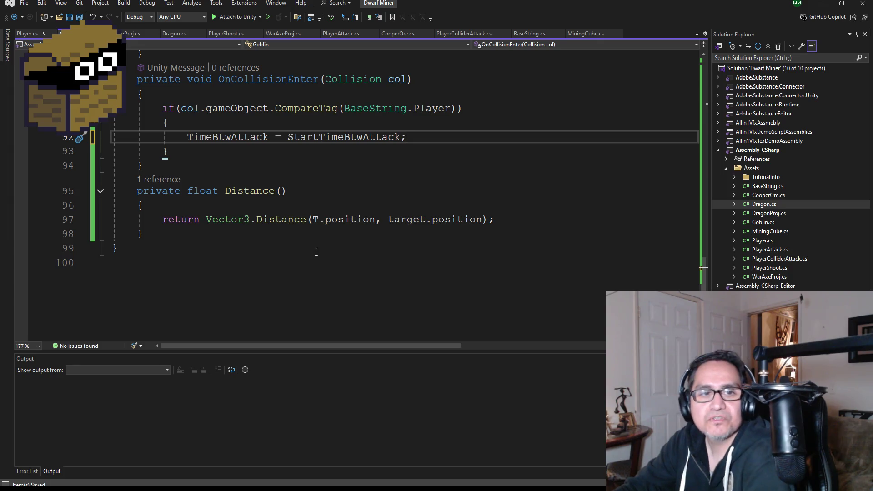
Save all changed files and scroll back over the Goblin script
scroll(316, 254, up, 3)
click(77, 19)
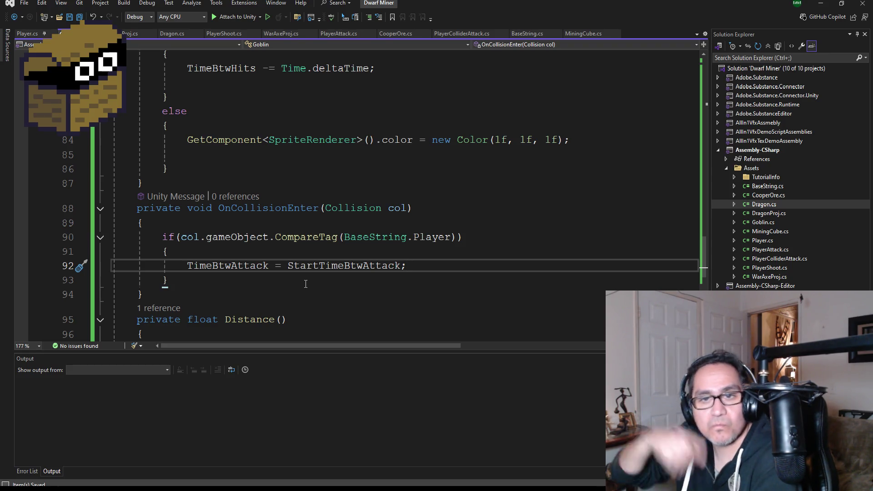
scroll(340, 273, up, 3)
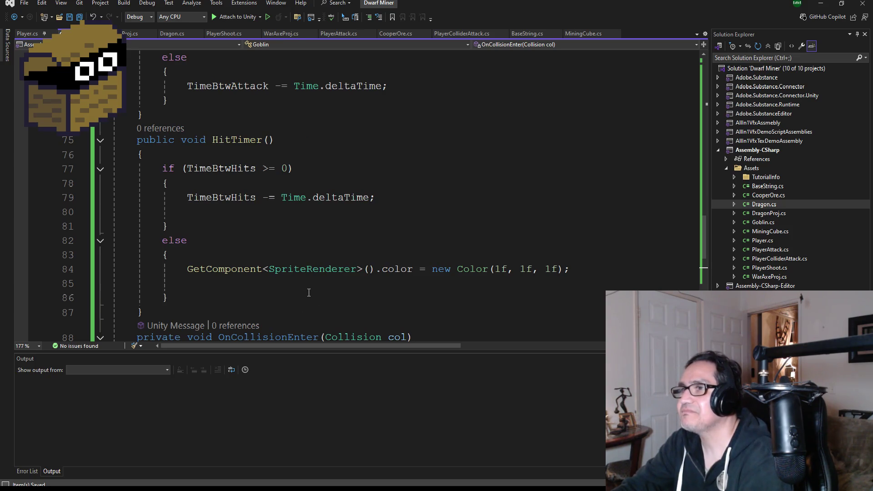
scroll(303, 290, up, 1)
scroll(221, 297, down, 1)
Comment out the GetComponent<SpriteRenderer>().color line in HitTimer with //, then minimize Visual Studio
click(181, 263)
text(//)
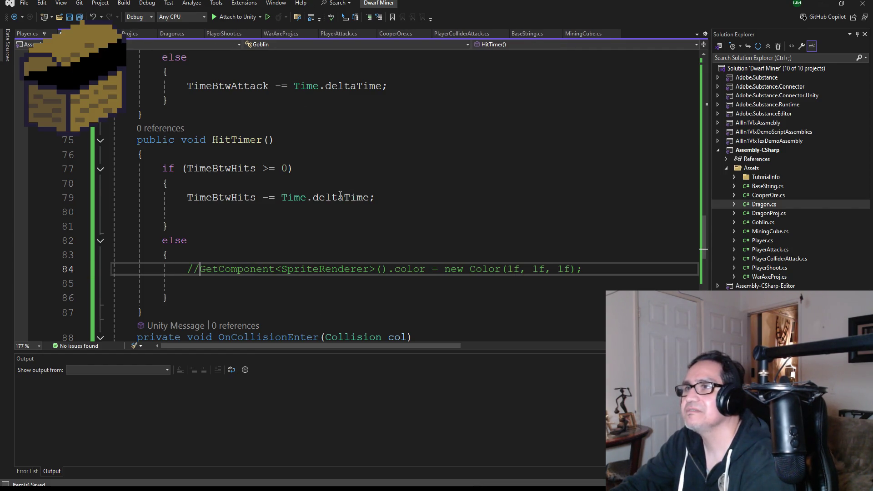
scroll(335, 208, up, 3)
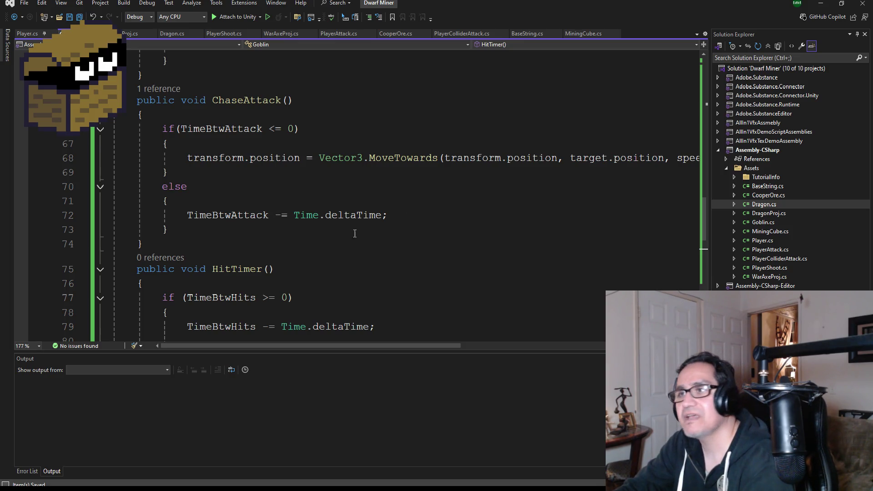
scroll(355, 233, down, 3)
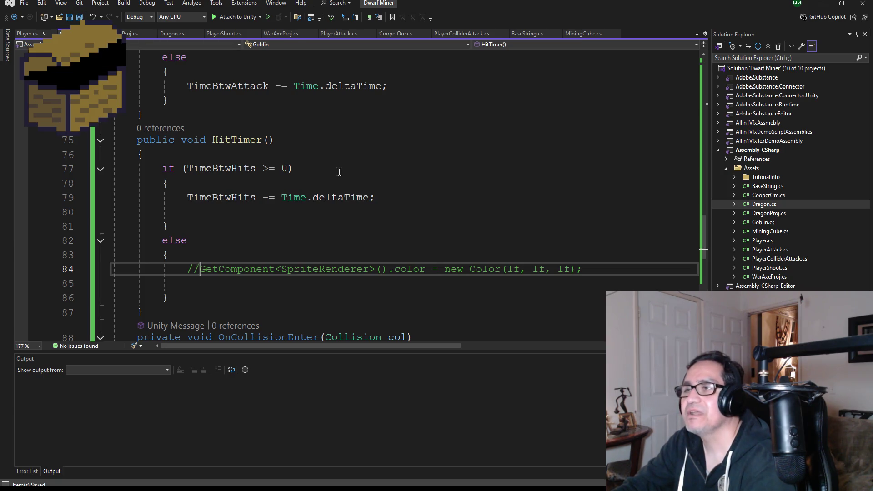
scroll(340, 185, up, 4)
scroll(301, 217, down, 5)
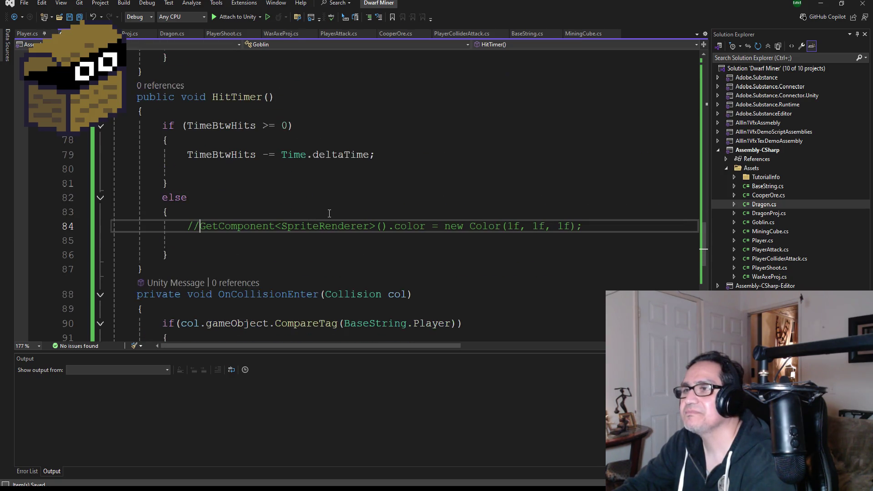
scroll(301, 217, up, 1)
click(821, 4)
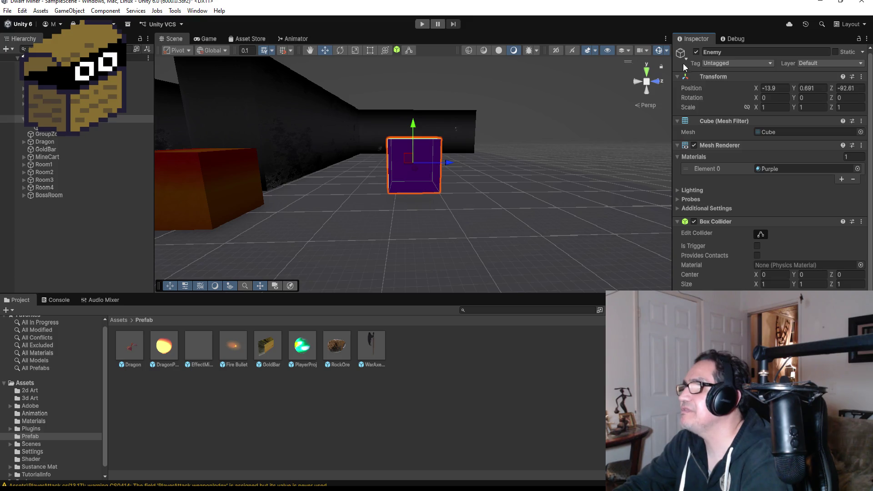
Tag the purple cube as Enemy in the Inspector and start Play mode
click(751, 63)
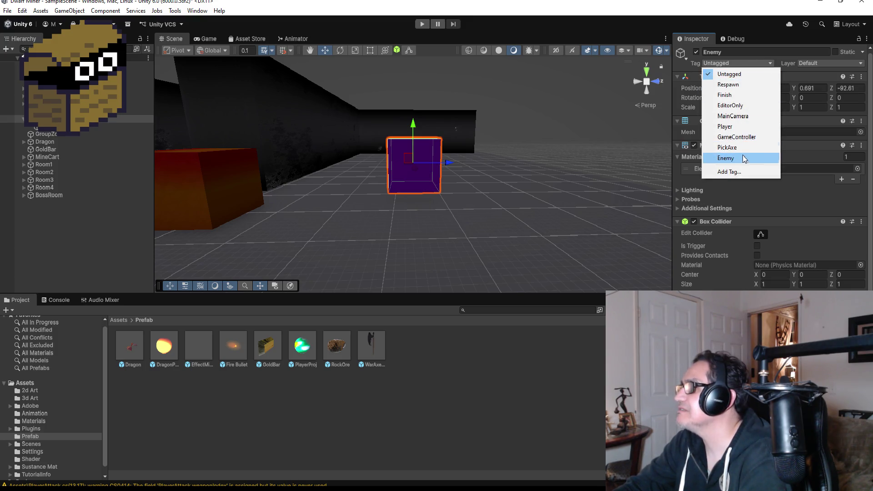
click(743, 158)
click(423, 24)
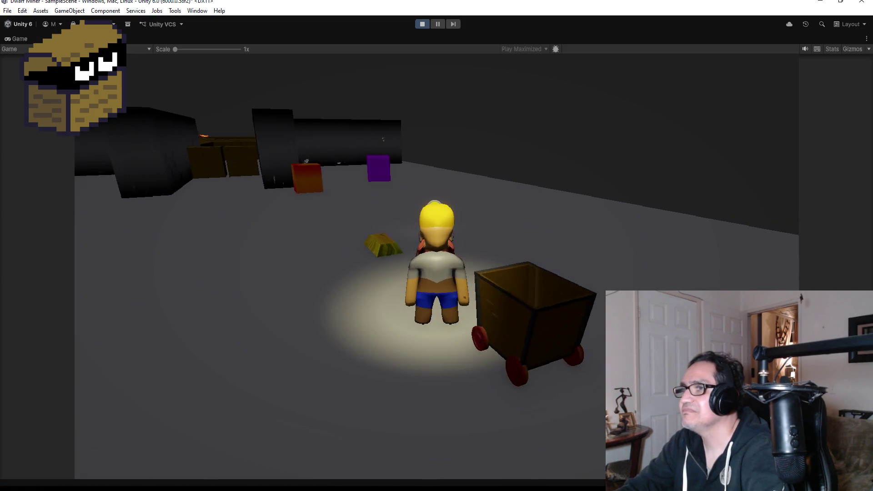
Walk the dwarf with WASD around the mine and into the purple Enemy cube, then stop the game
key(w)
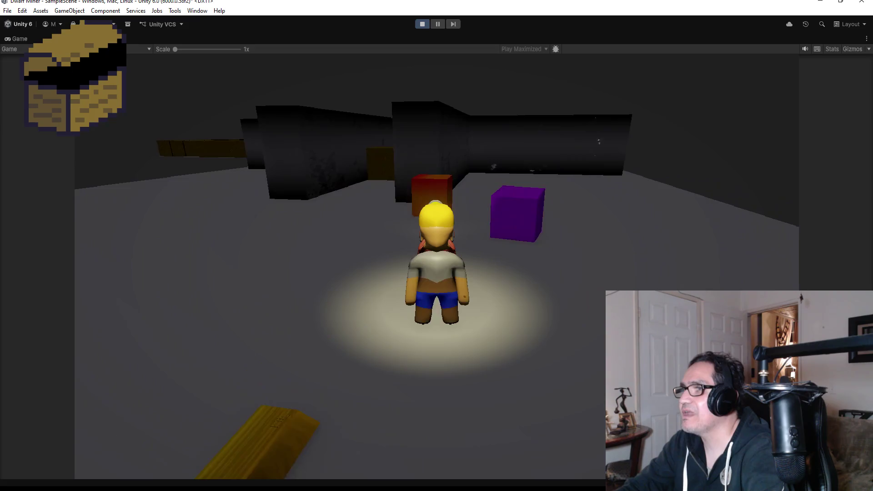
key(a)
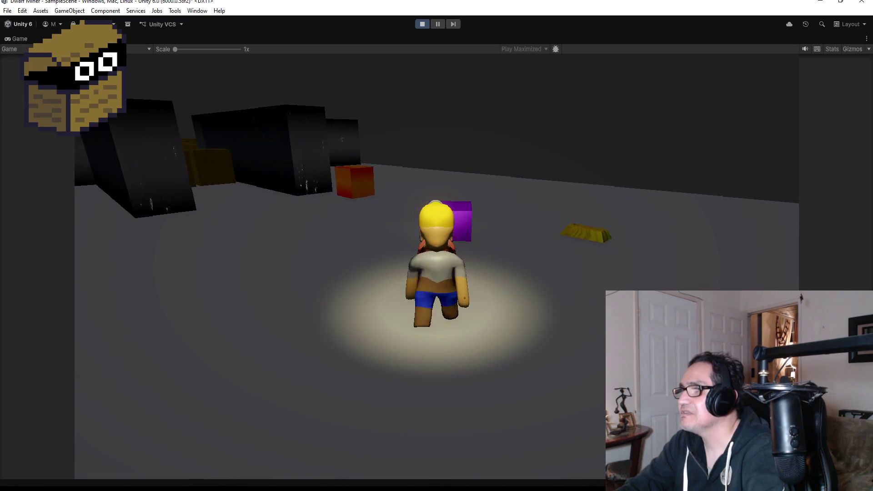
key(s)
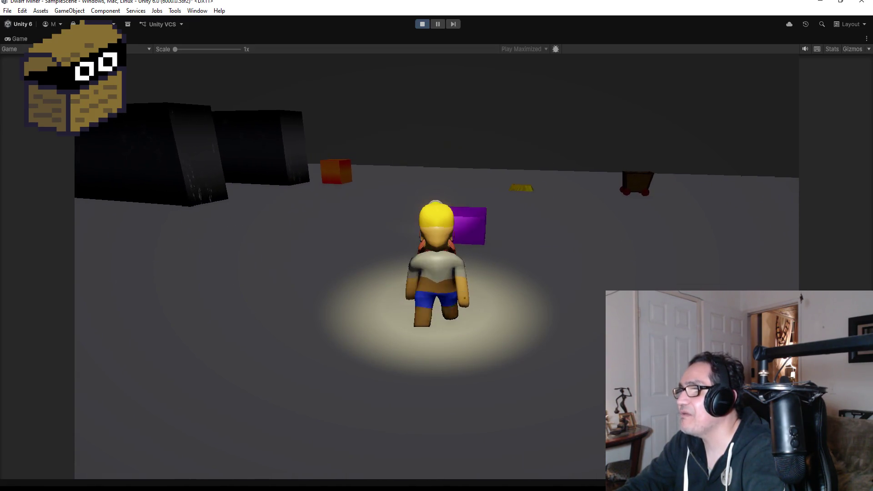
key(a)
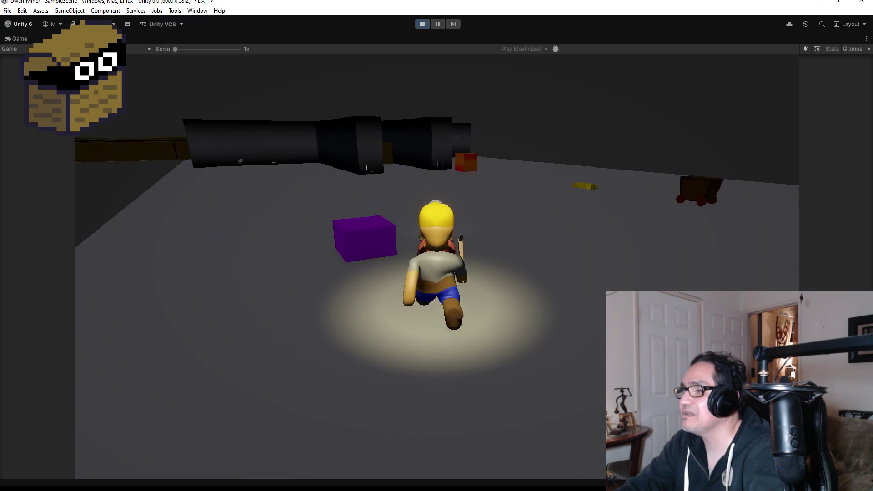
key(a)
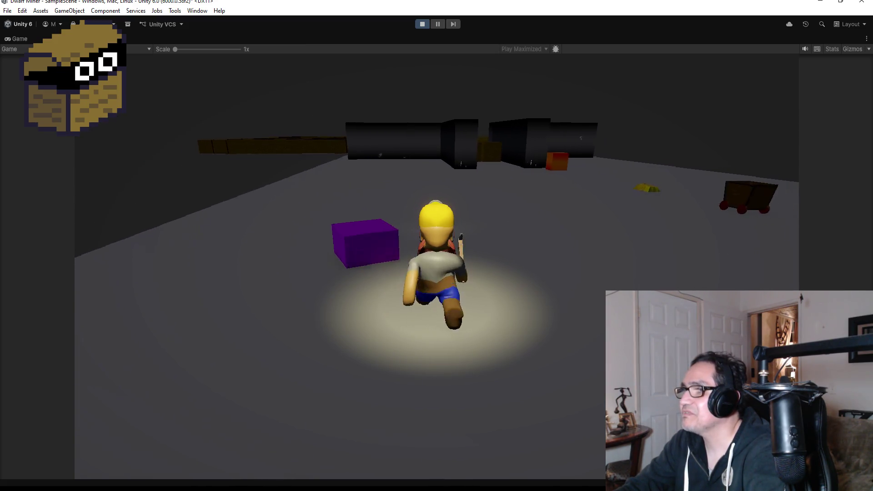
key(a)
key(w)
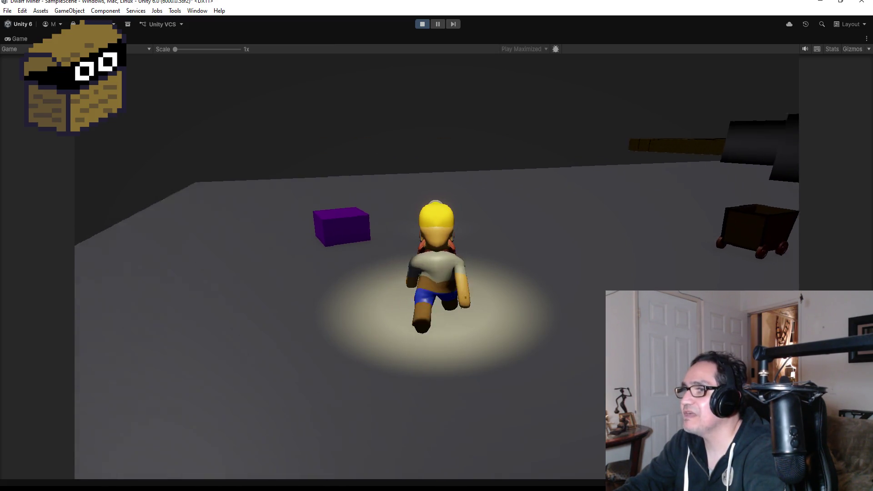
key(s)
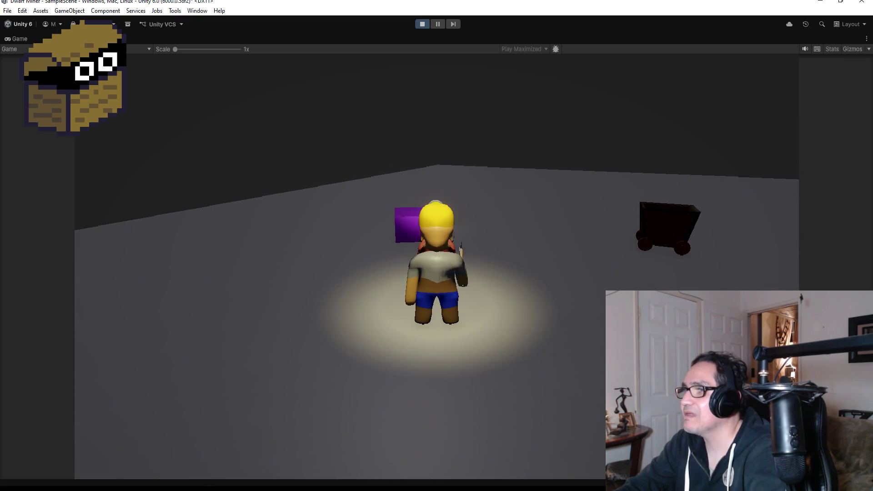
key(d)
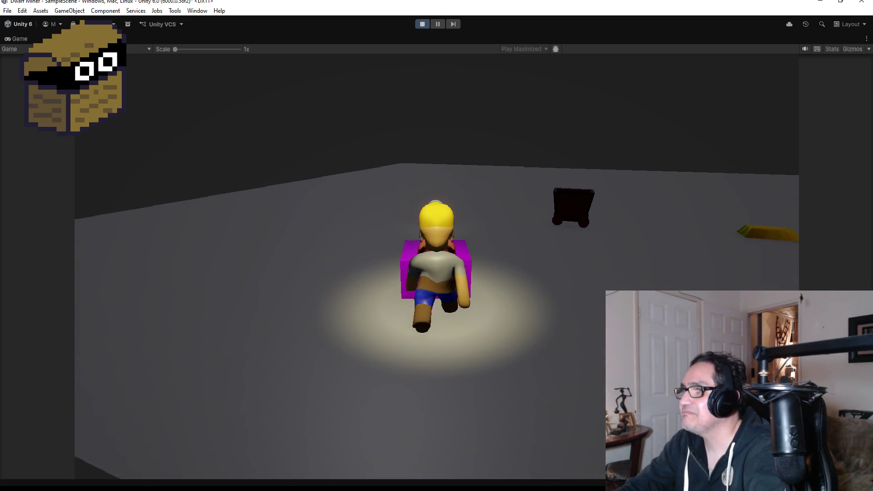
key(a)
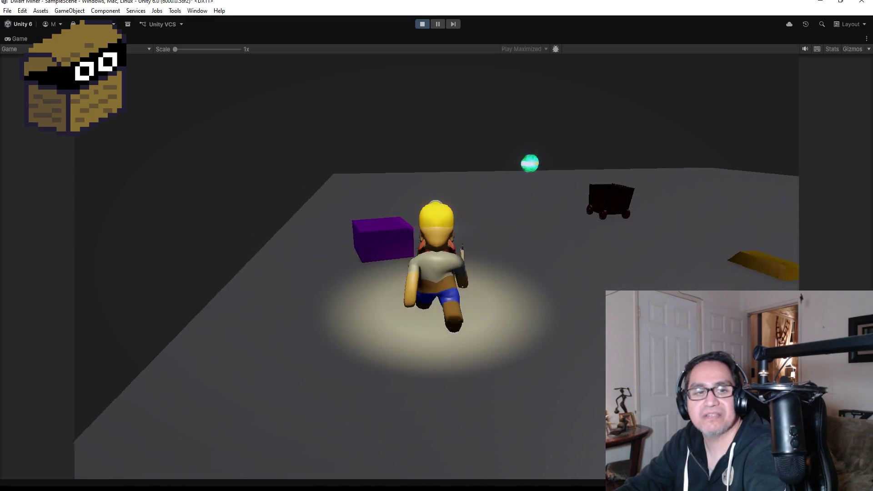
key(a)
key(w)
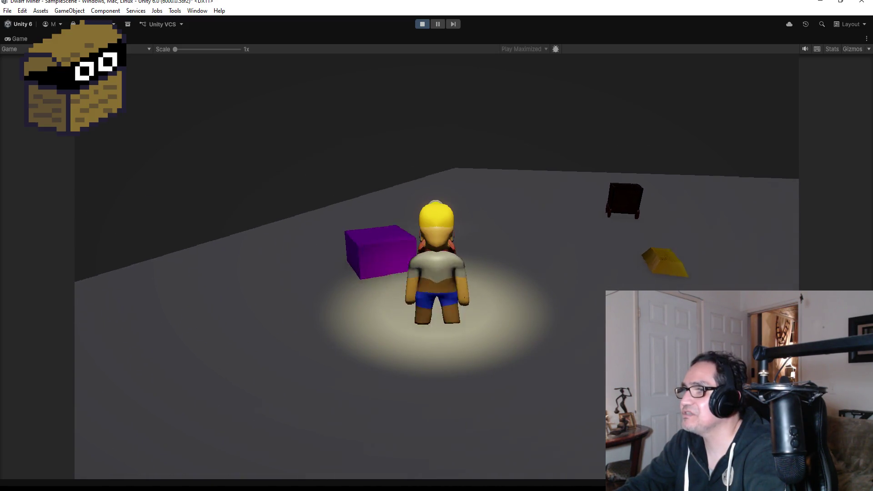
key(a)
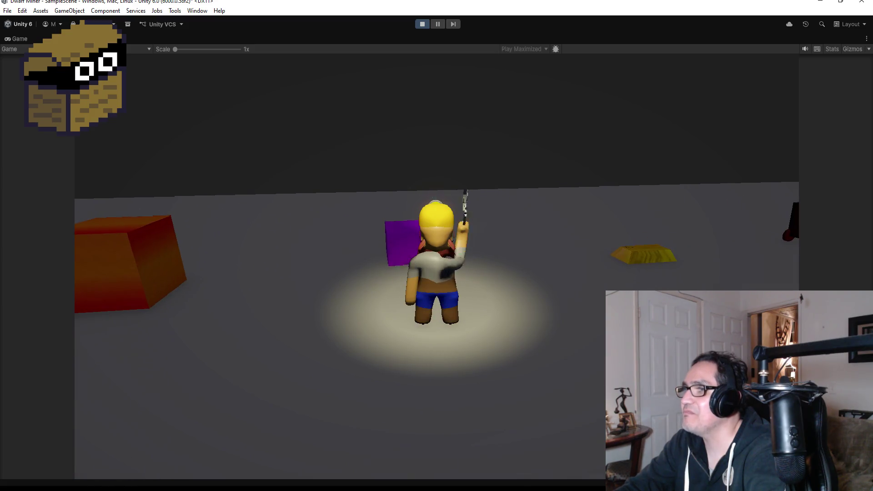
click(422, 23)
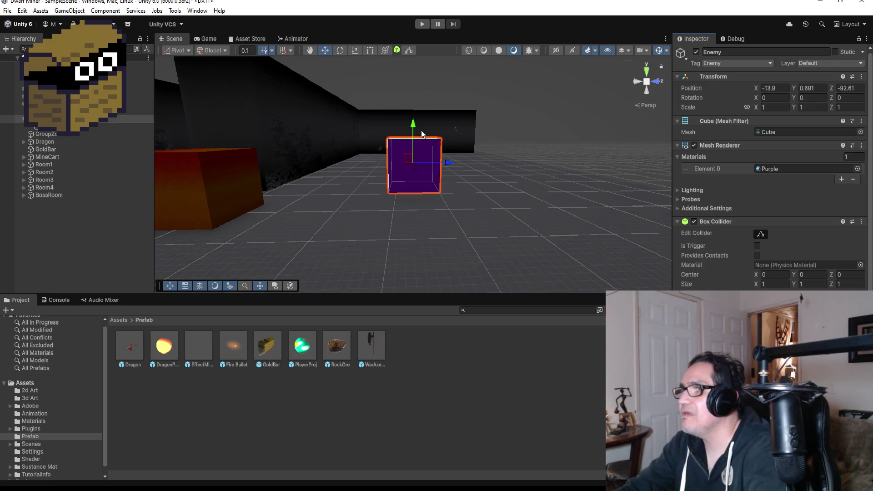
Raise the Enemy cube to Y 0.956, extend its box collider's bottom below it, and press Play
drag(413, 126, 413, 116)
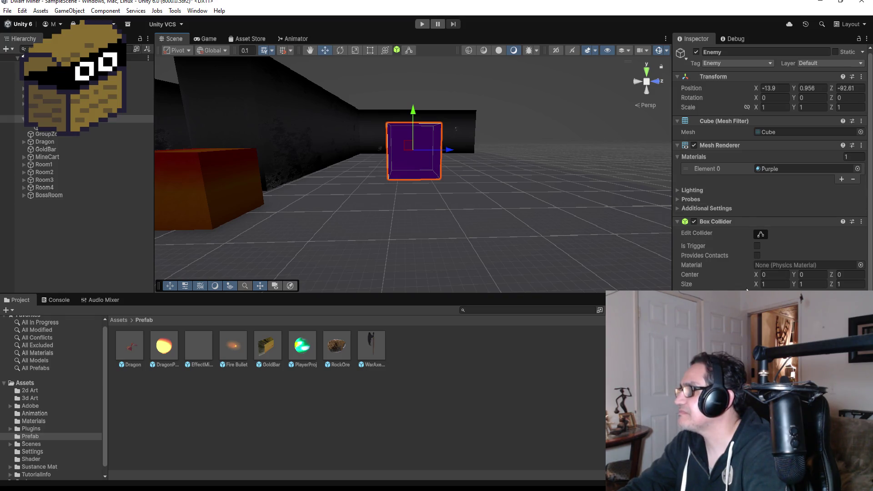
scroll(454, 108, up, 5)
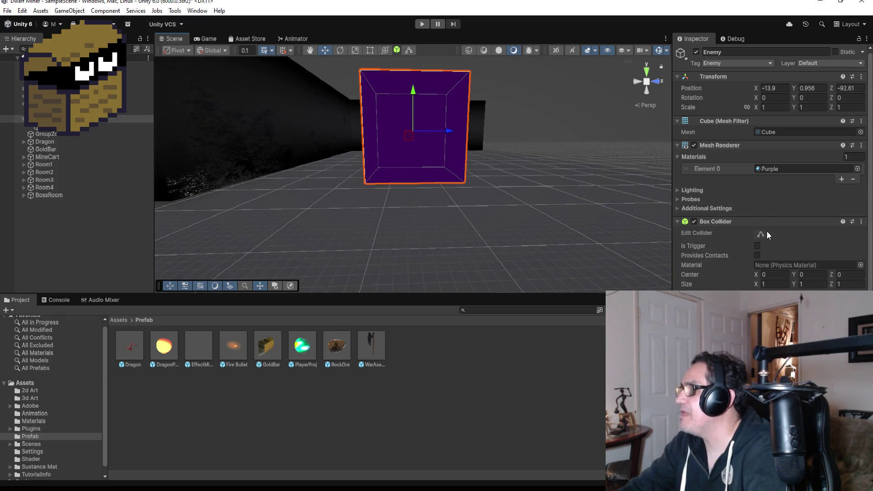
click(761, 235)
mouse_move(484, 202)
mouse_down()
mouse_move(481, 133)
mouse_move(485, 189)
mouse_up()
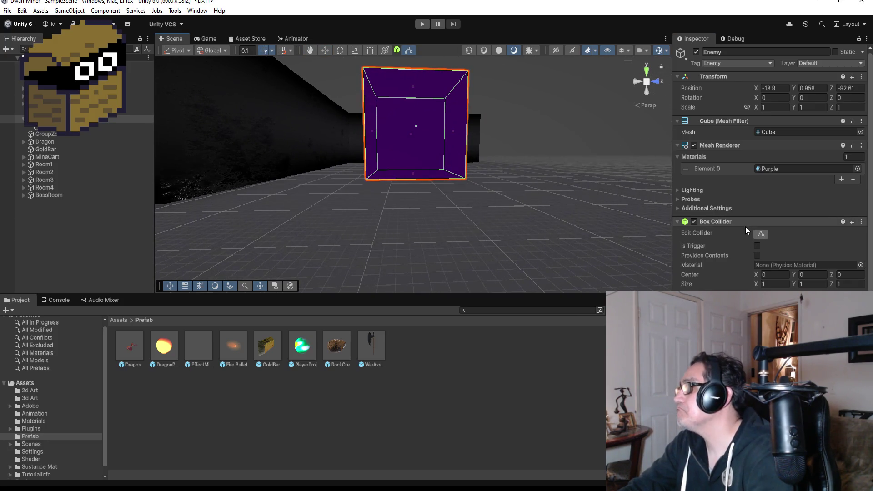
click(761, 235)
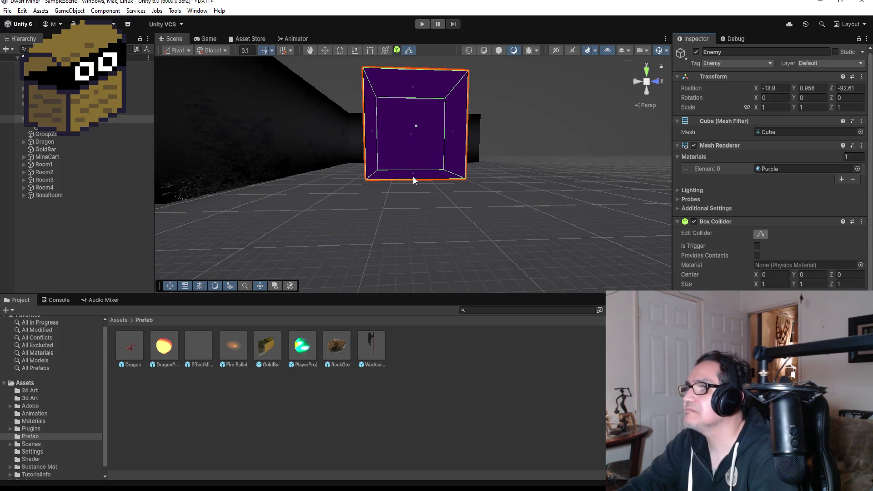
drag(413, 173, 416, 187)
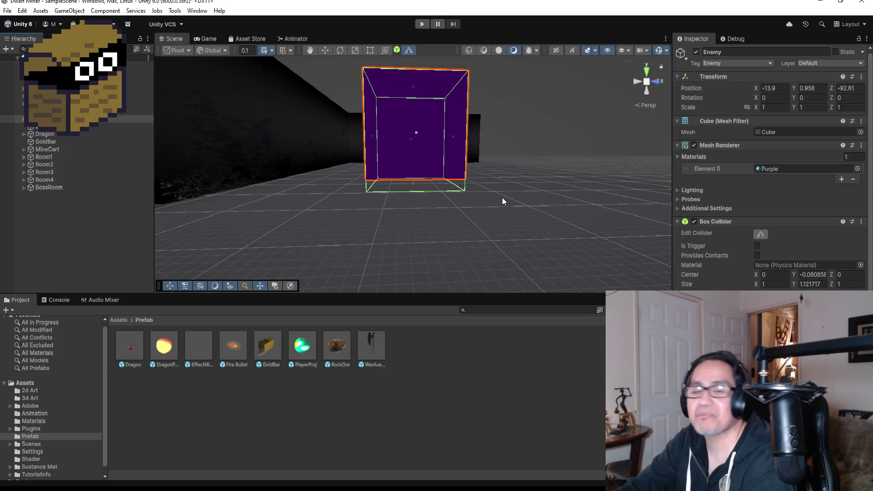
click(420, 26)
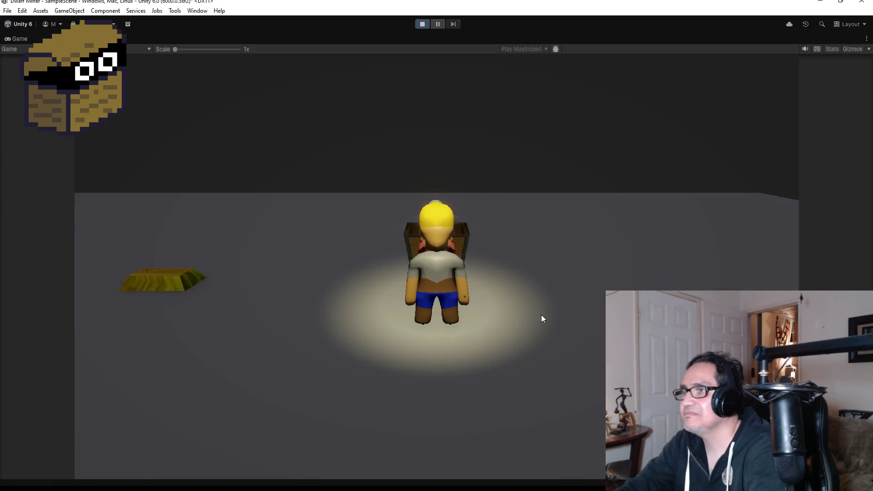
Run the dwarf past the minecart and up against the raised purple cube, then stop the game
key(w)
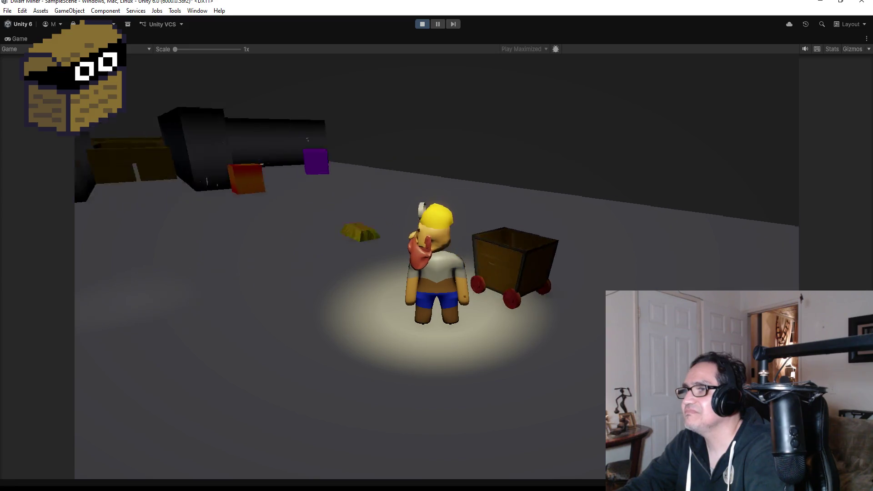
key(w)
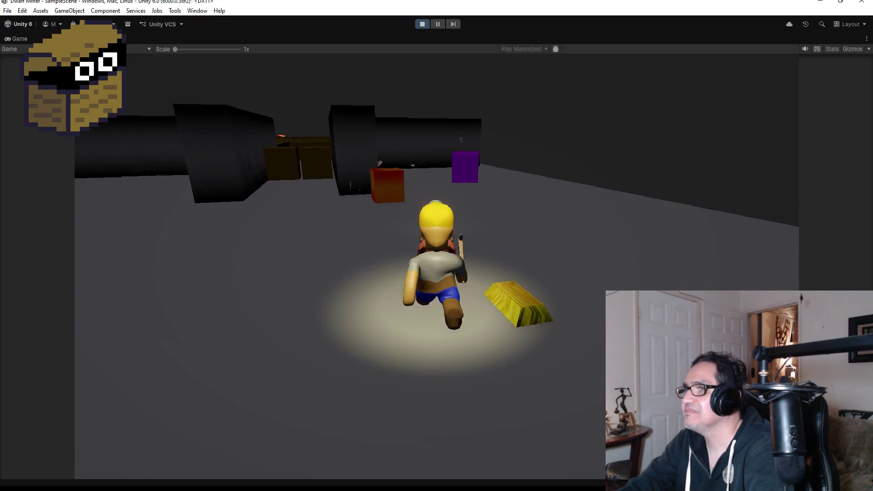
key(d)
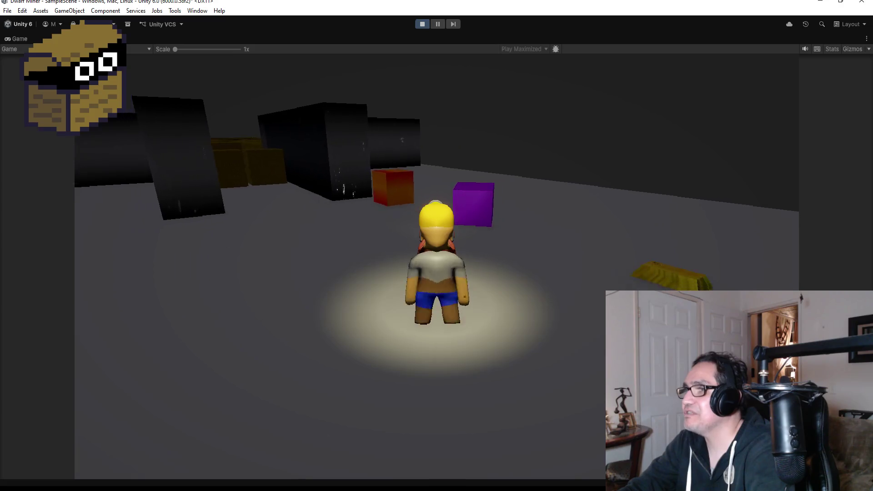
key(a)
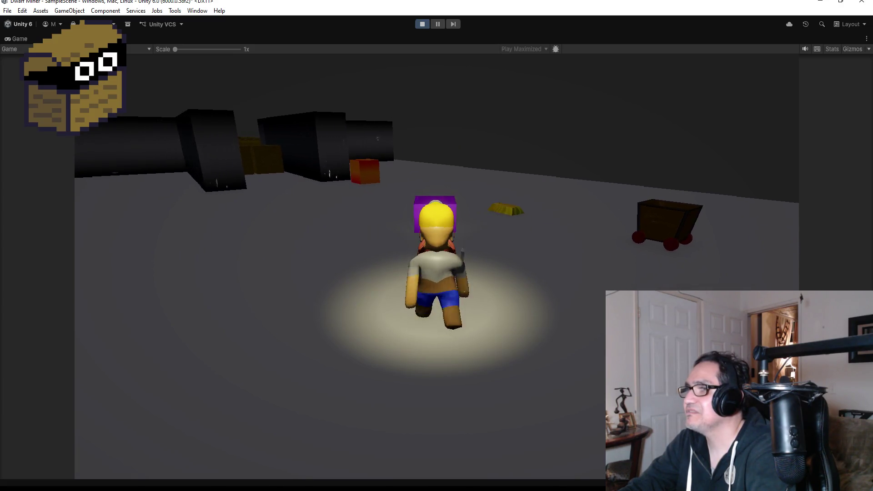
key(d)
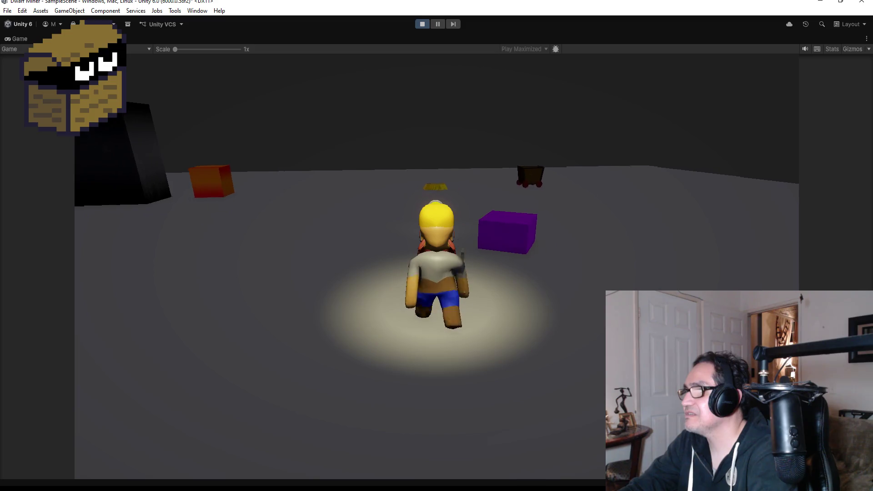
key(a)
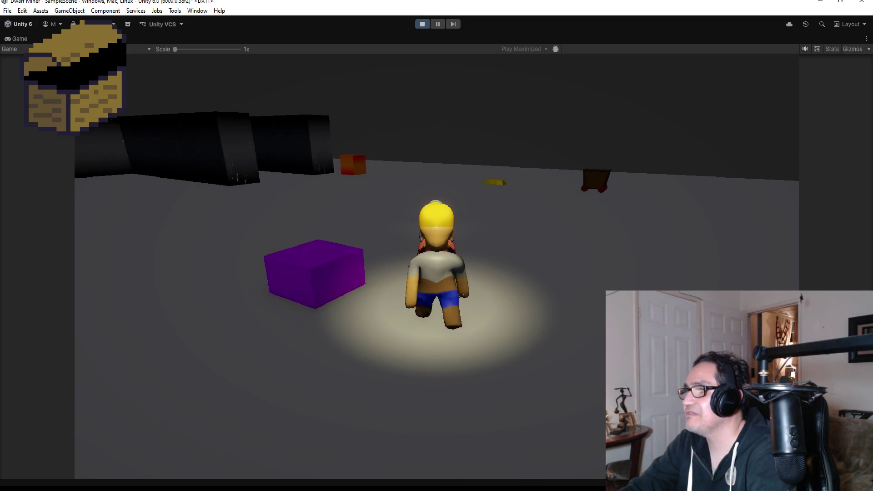
key(d)
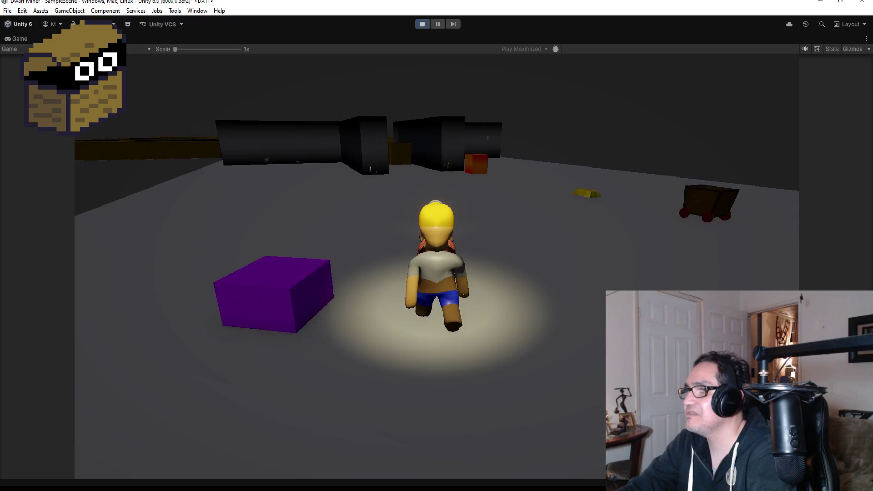
key(a)
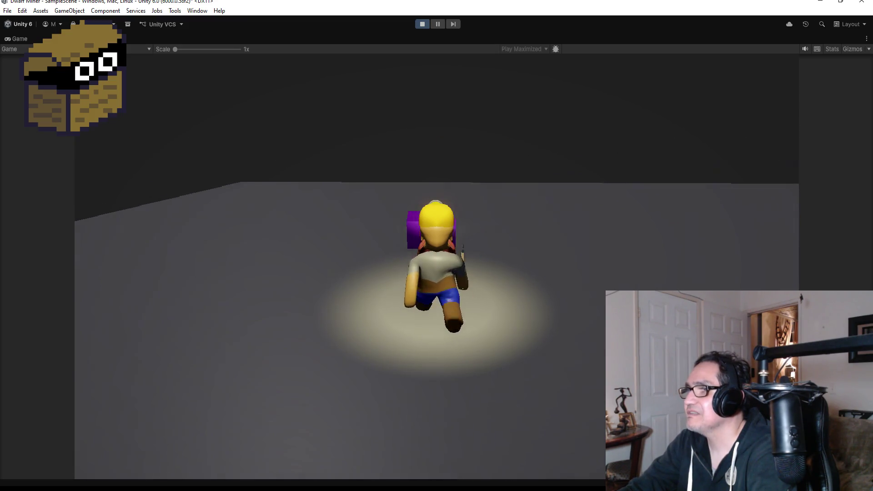
key(d)
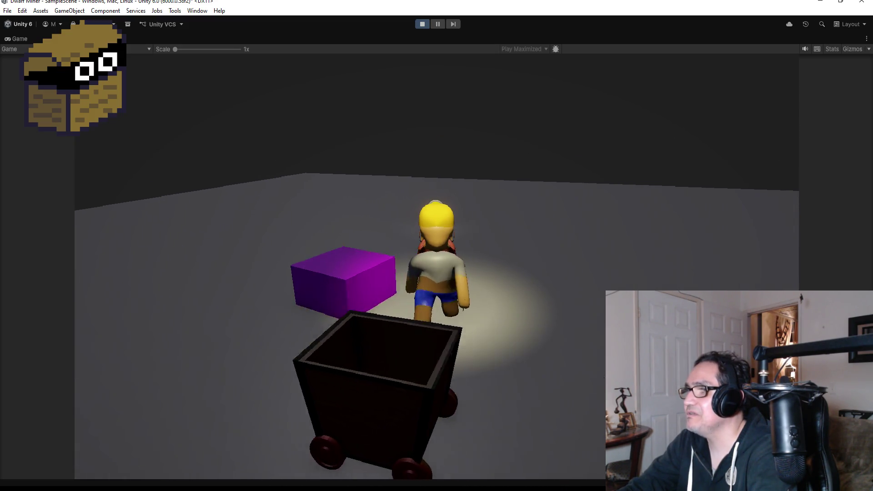
key(w)
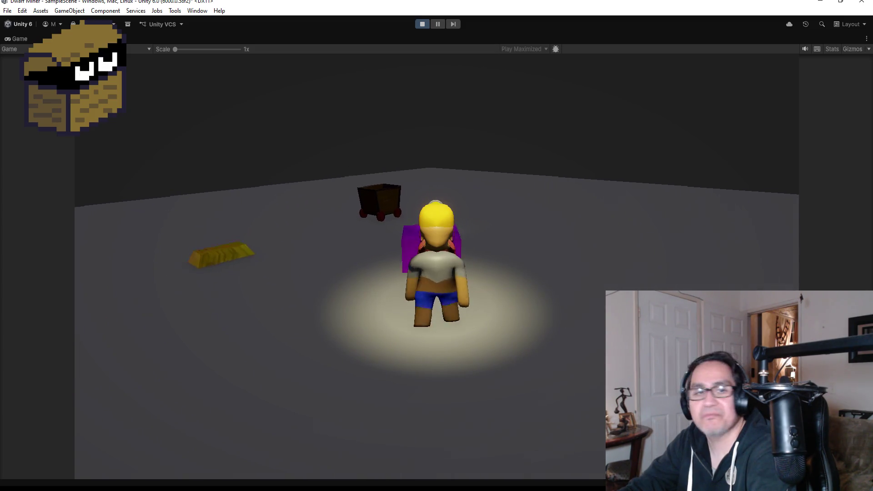
click(422, 24)
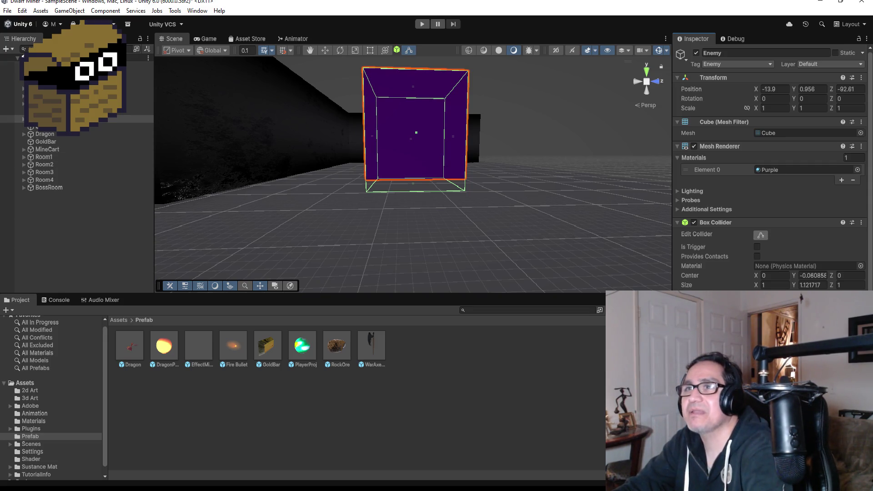
Pick an entry from the File menu, then restart the game in Play mode and let it load
click(8, 11)
key(Escape)
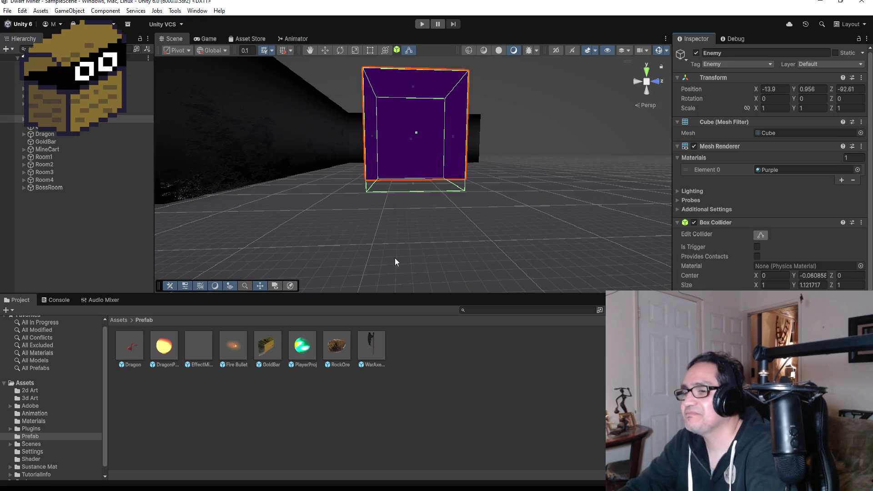
click(8, 11)
click(18, 56)
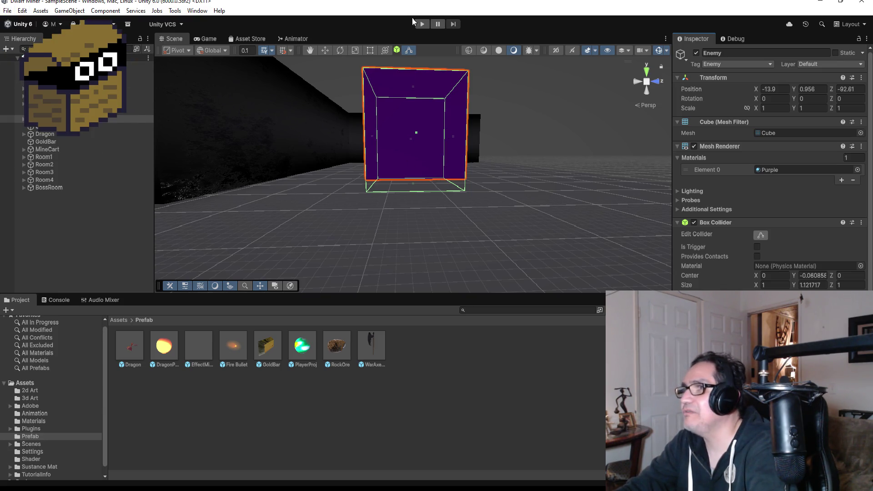
click(417, 22)
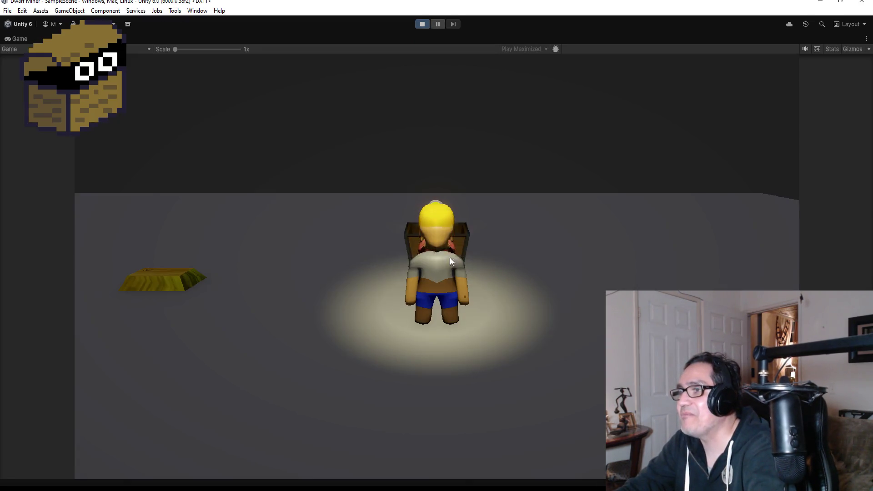
Run the dwarf around the room past the purple cube, swinging the camera around him
key(a)
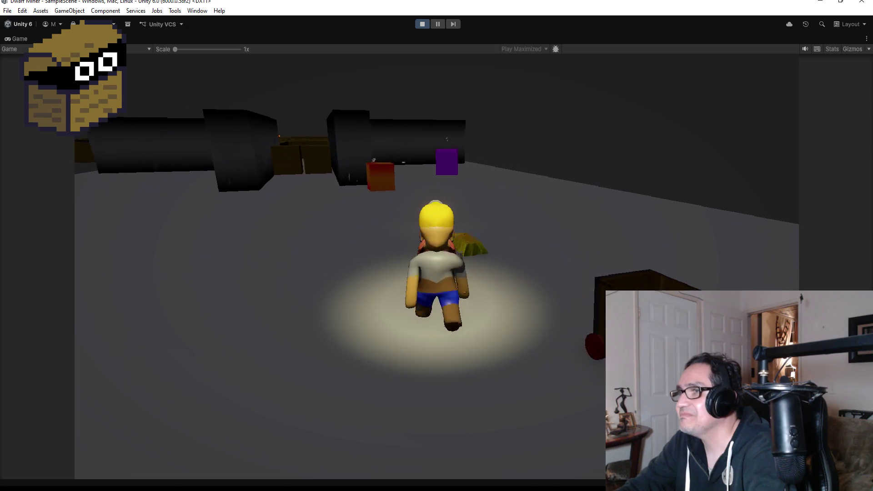
key(d)
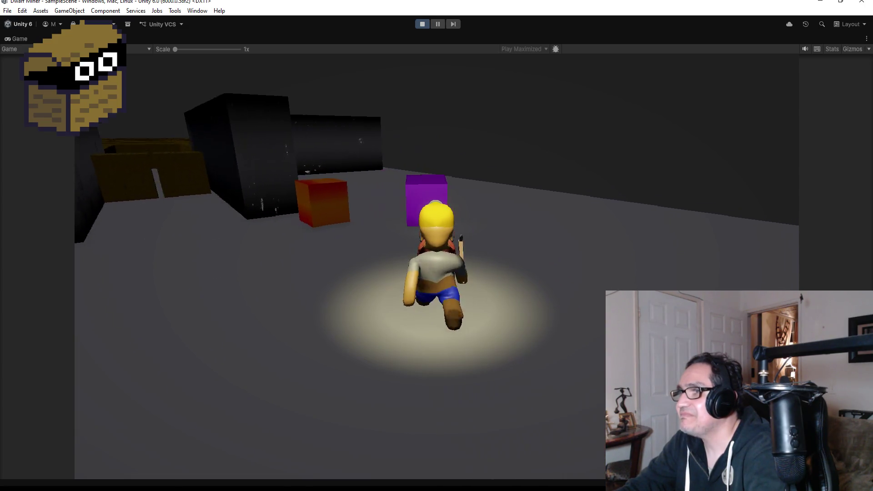
key(d)
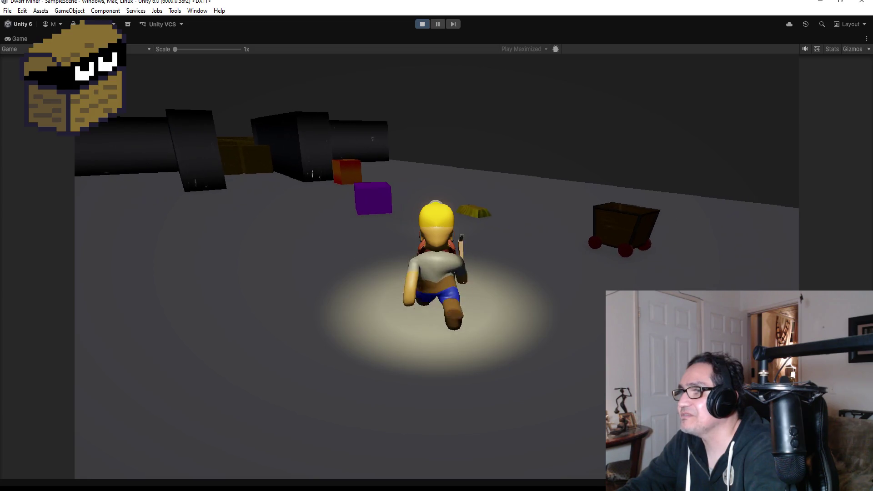
key(d)
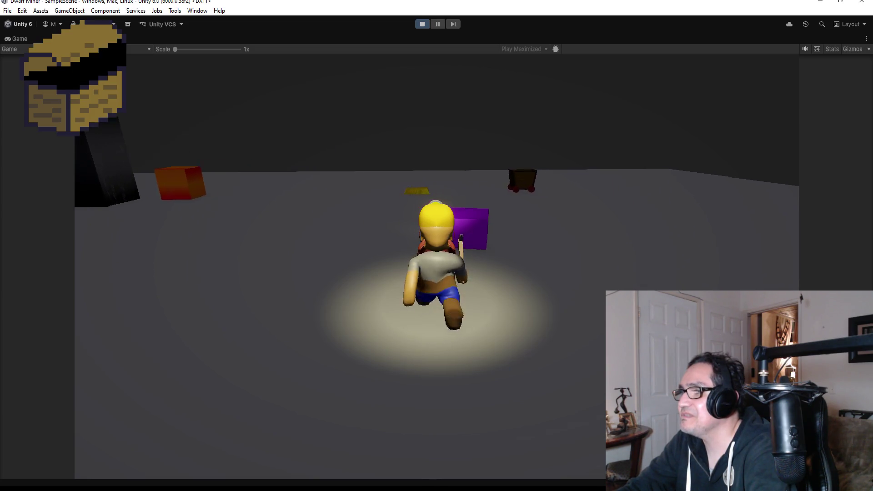
key(d)
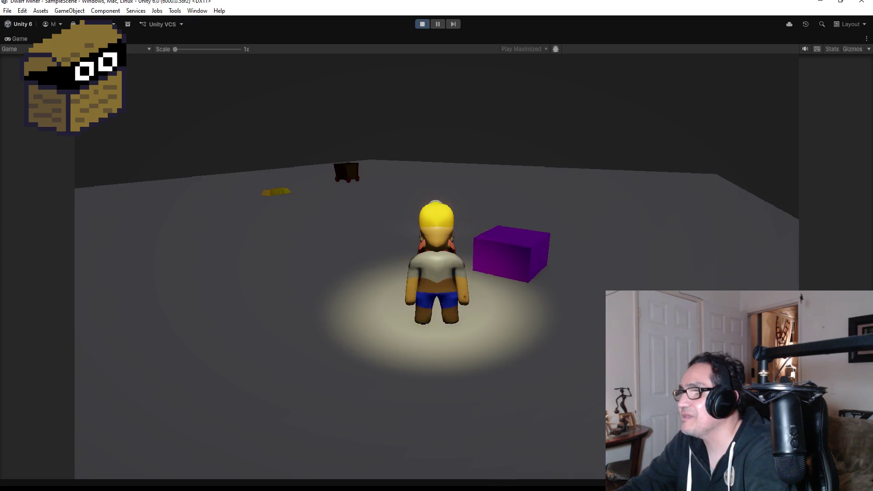
key(d)
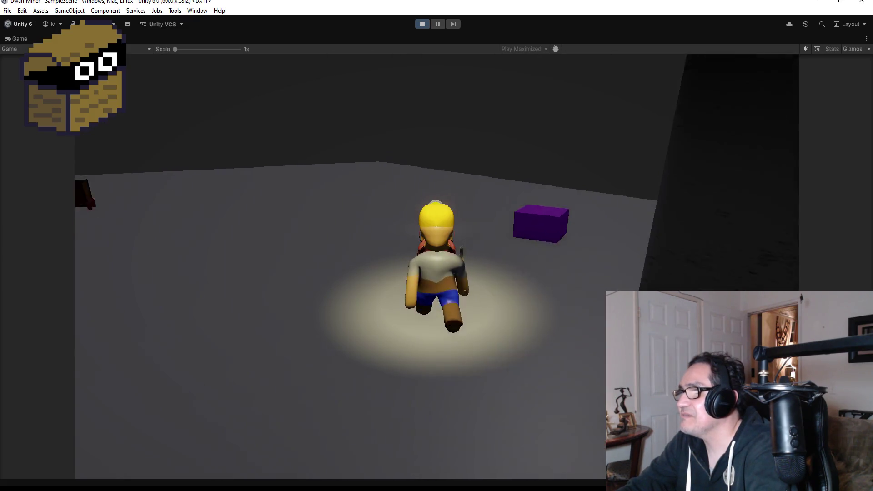
key(d)
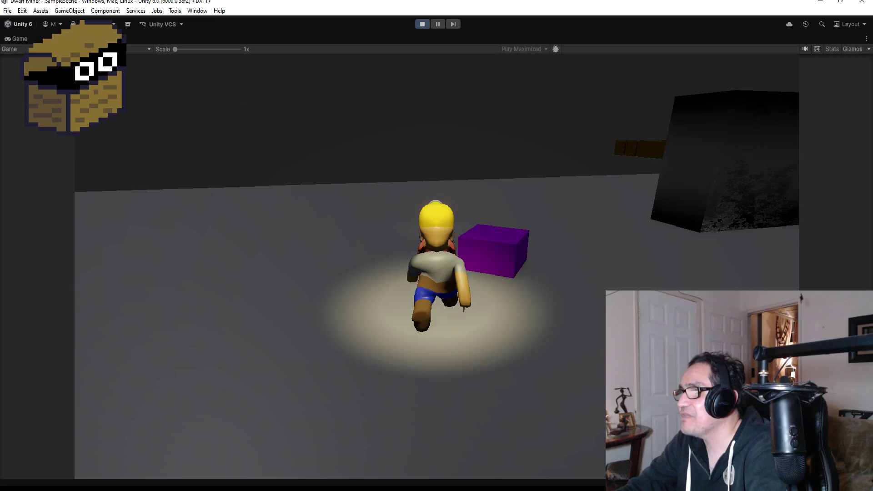
key(d)
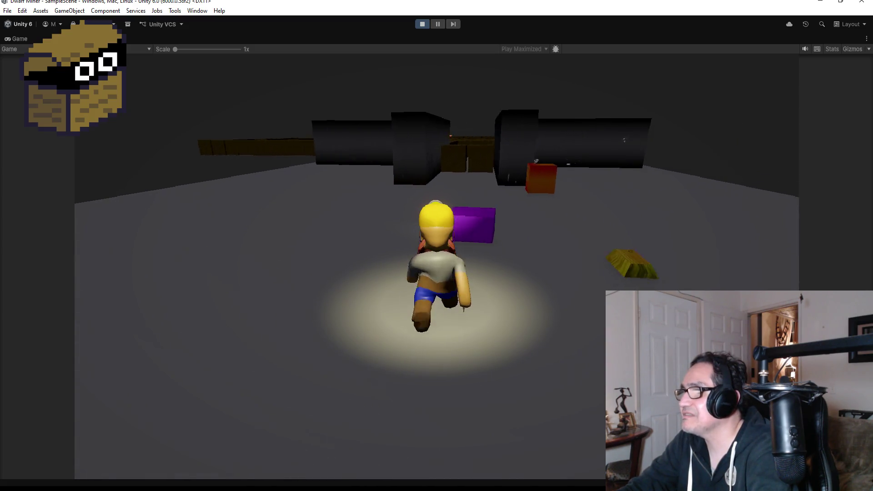
key(a)
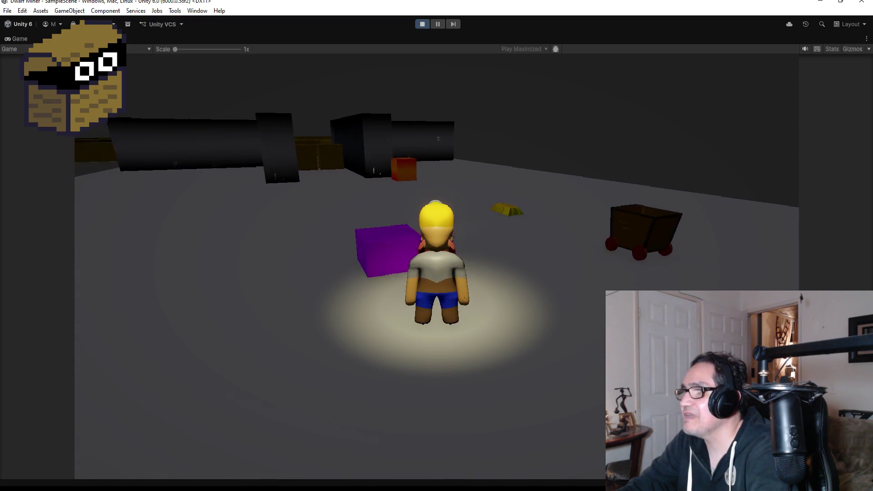
key(d)
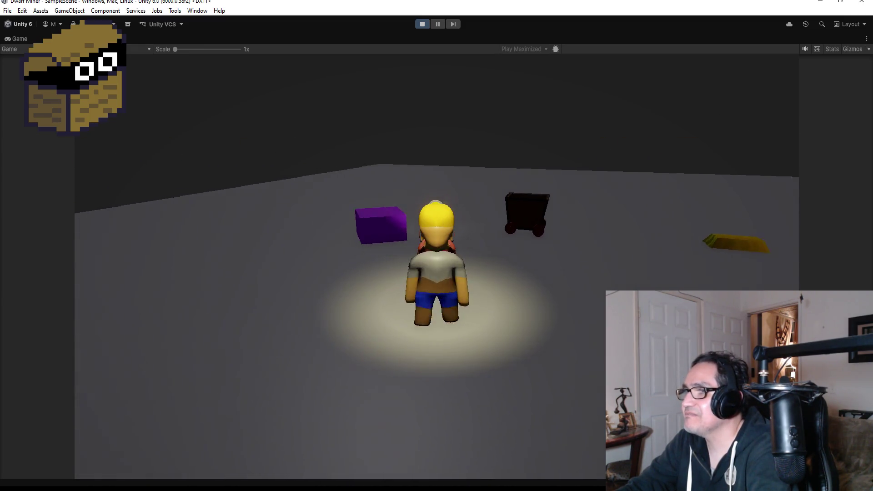
Pick up and drop the purple cube repeatedly, swing the pickaxe, then stop the game
key(e)
key(a)
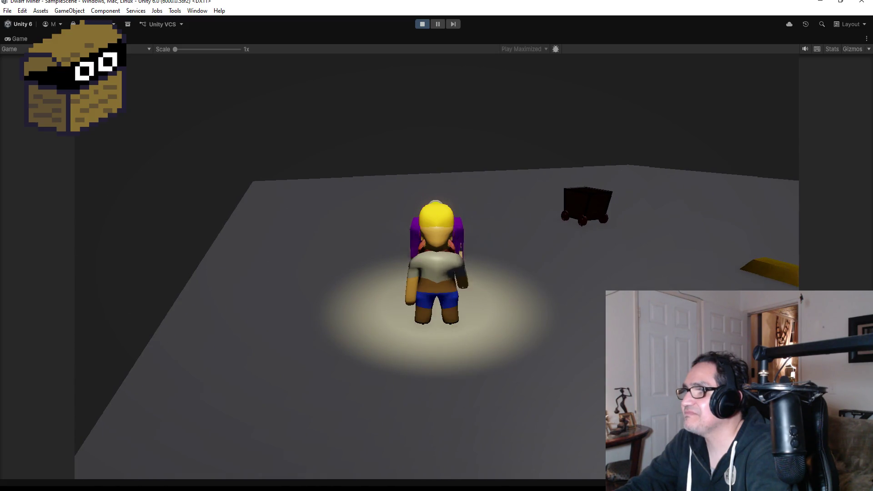
key(e)
key(a)
key(a)
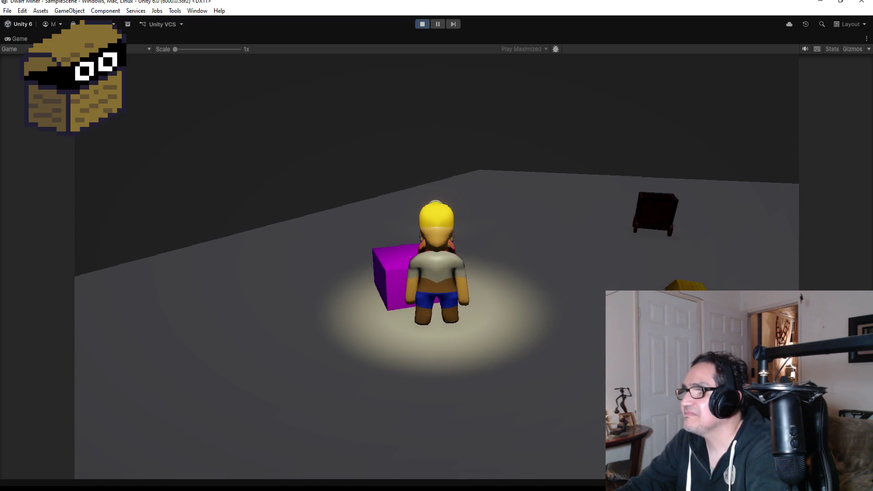
key(e)
key(e)
key(d)
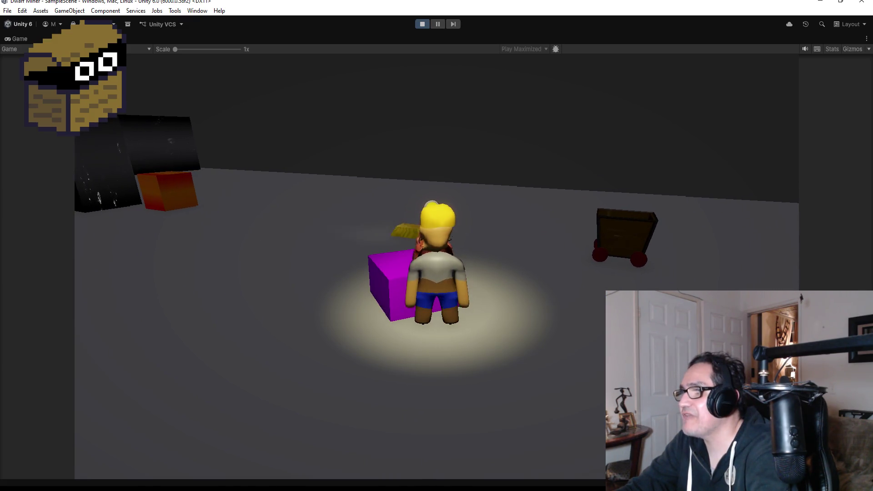
key(d)
key(d)
key(e)
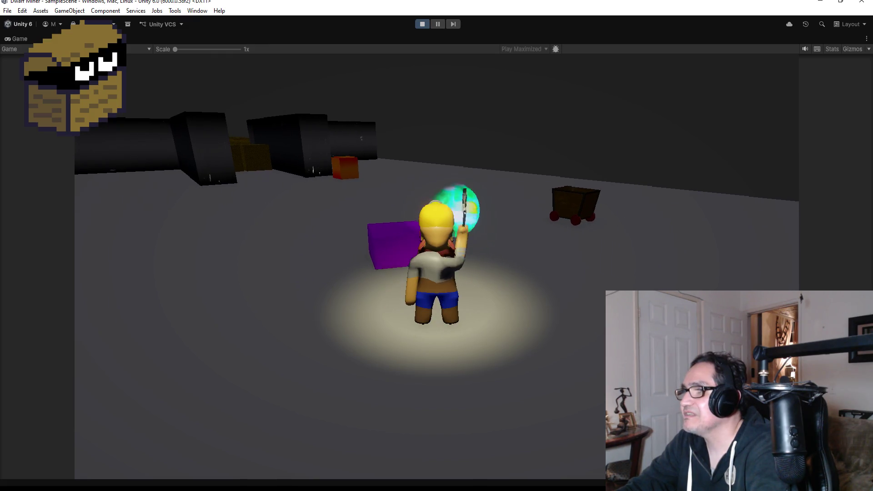
key(d)
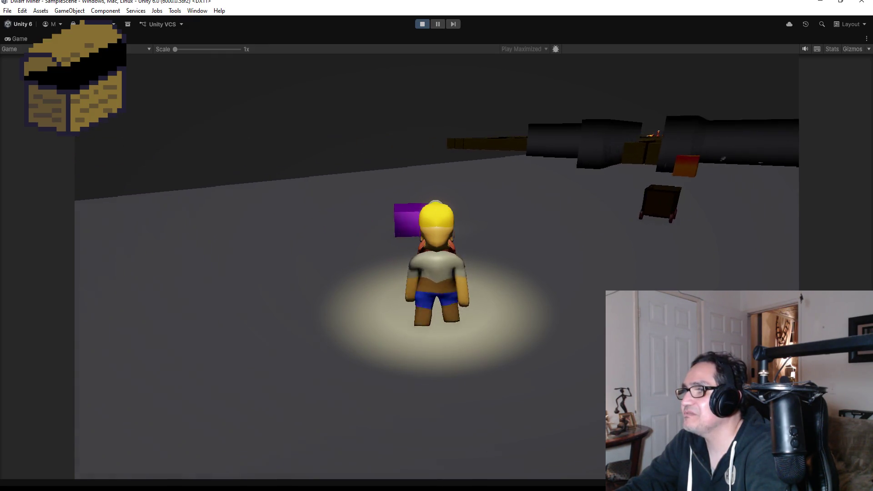
key(e)
key(e)
key(a)
key(d)
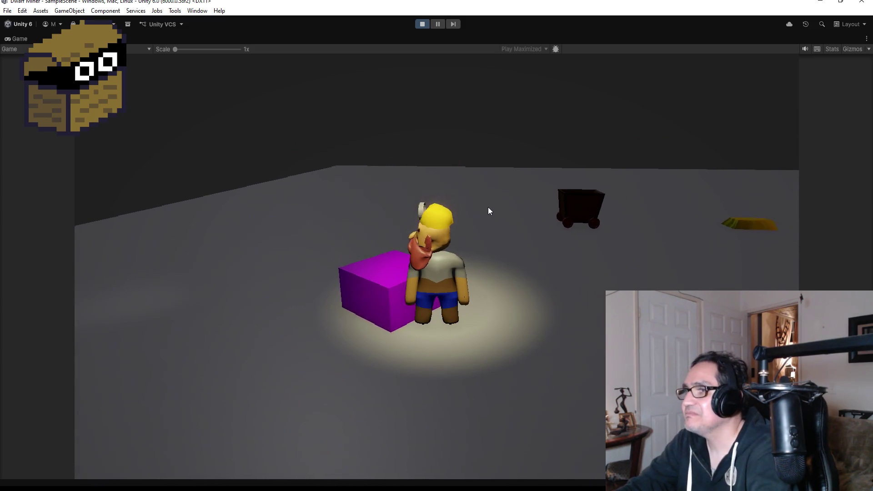
click(417, 24)
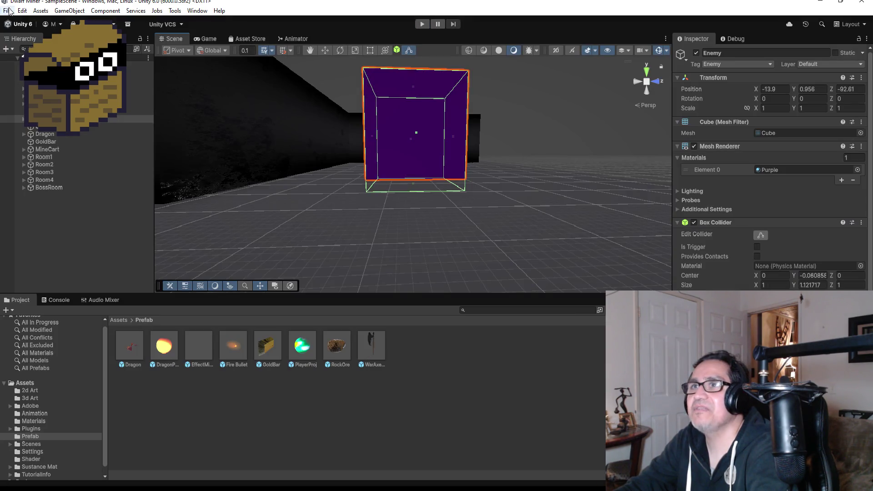
Open and close the File menu without choosing a command while the scene editor redraws
click(7, 11)
click(6, 11)
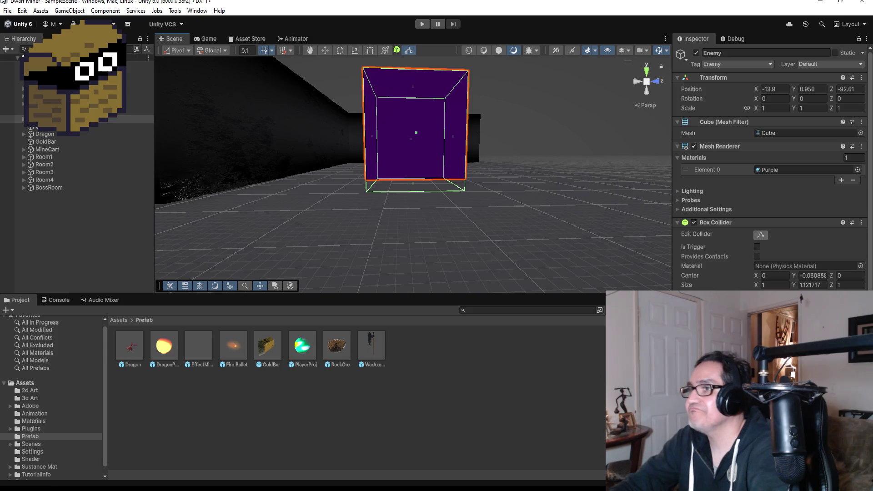
Turn off Edit Collider on the Enemy cube and freeze its Rigidbody rotation on X, Y and Z
scroll(519, 150, up, 3)
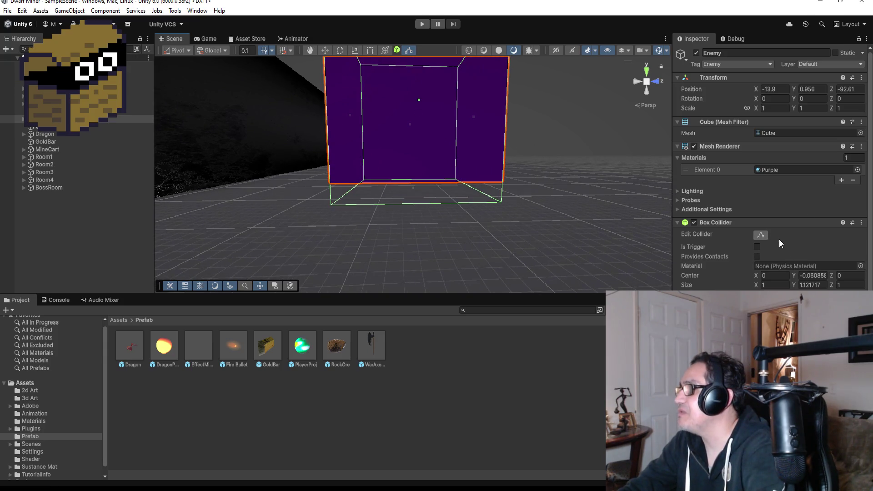
click(765, 237)
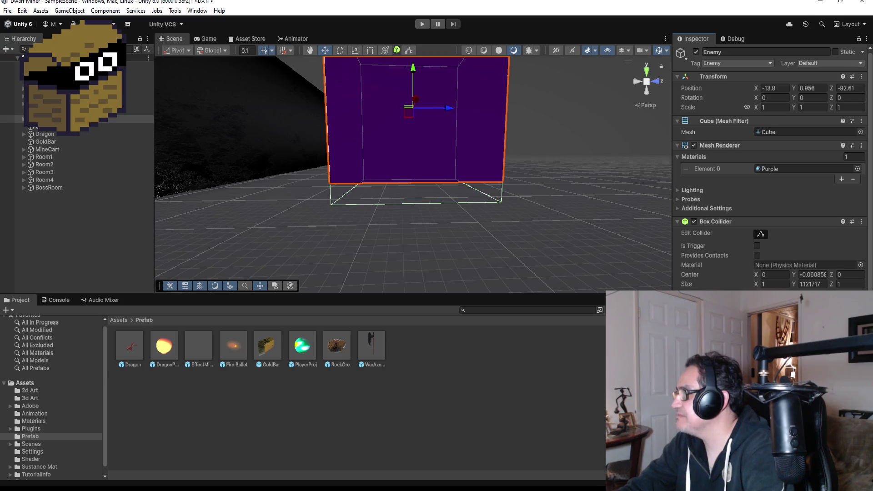
scroll(771, 168, down, 5)
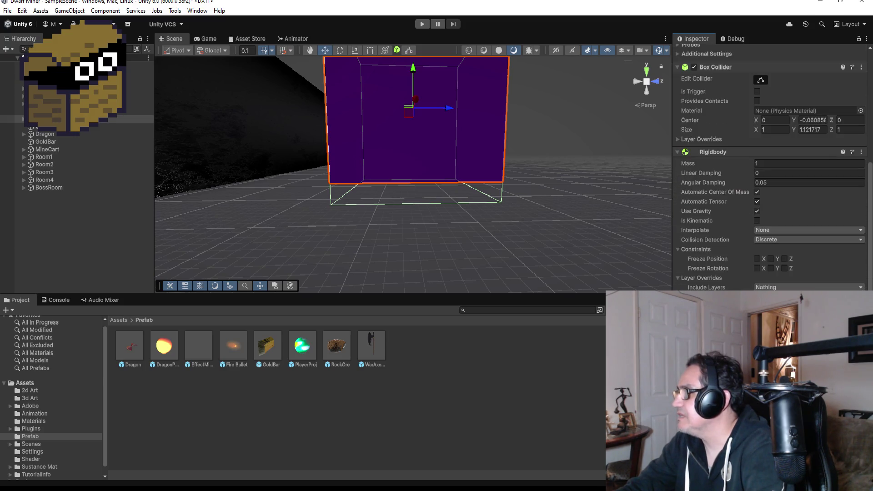
click(784, 269)
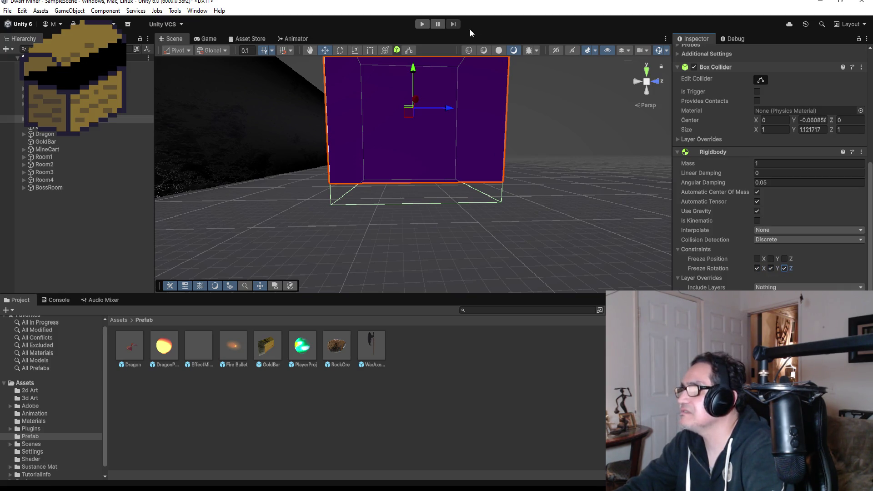
Play-test the dwarf walking around the upright purple cube, then stop the game
click(422, 23)
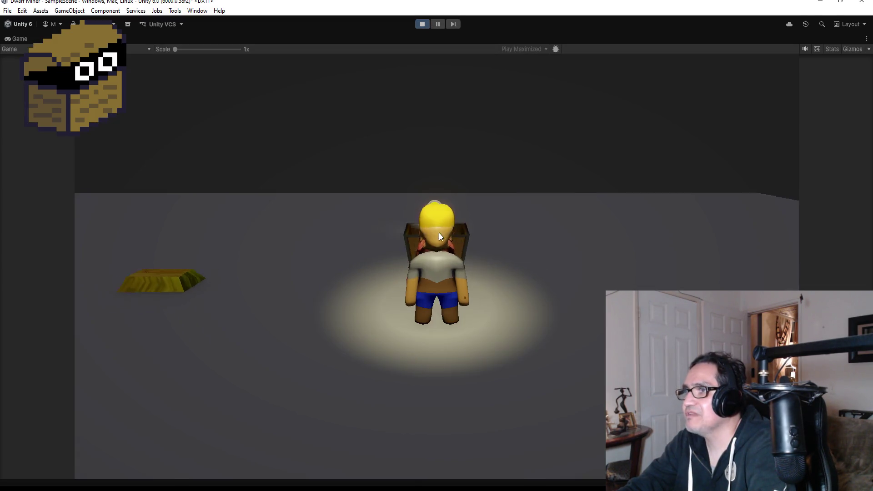
key(w)
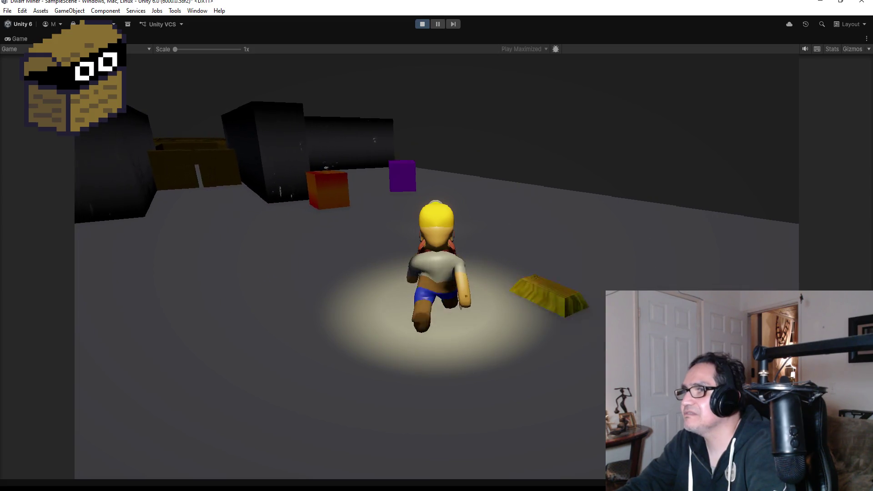
key(a)
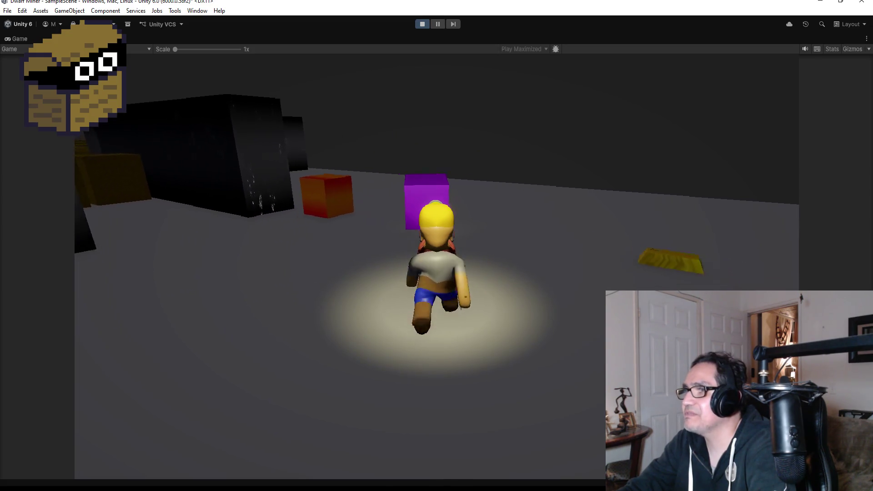
key(d)
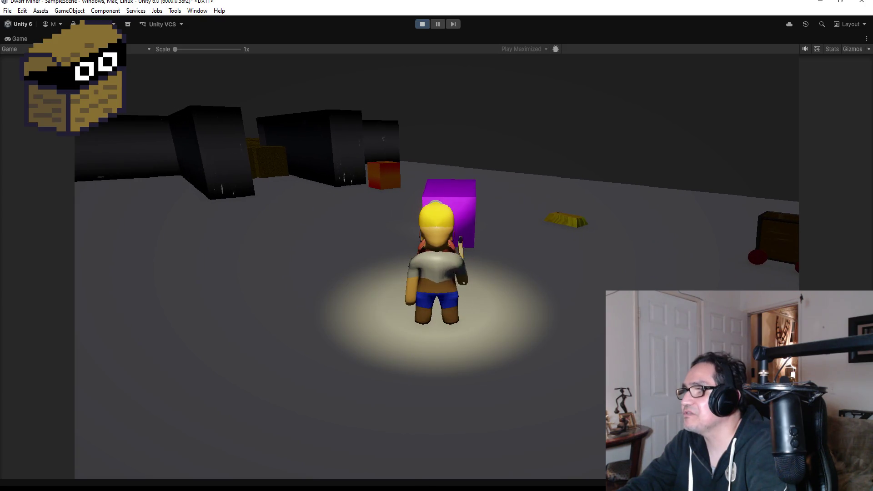
key(a)
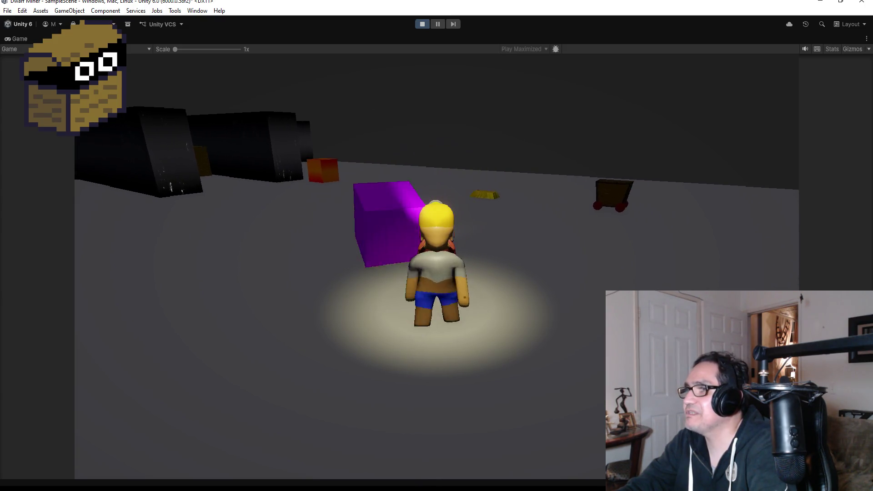
key(a)
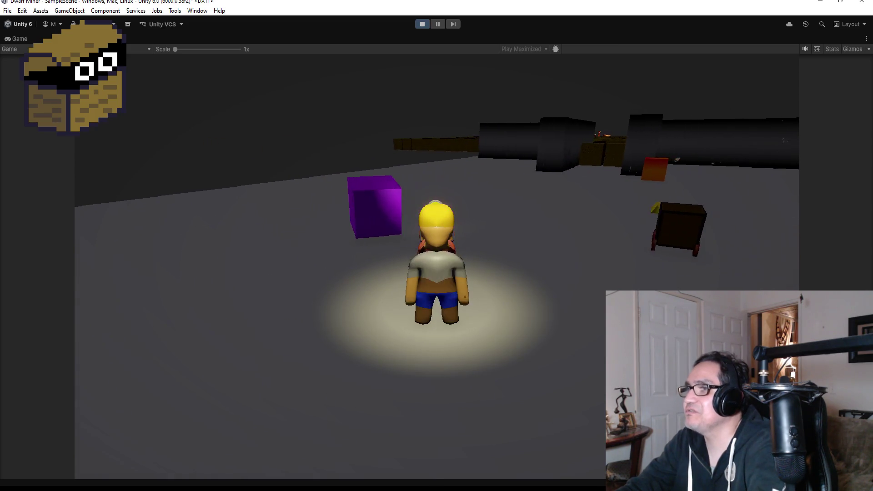
click(420, 24)
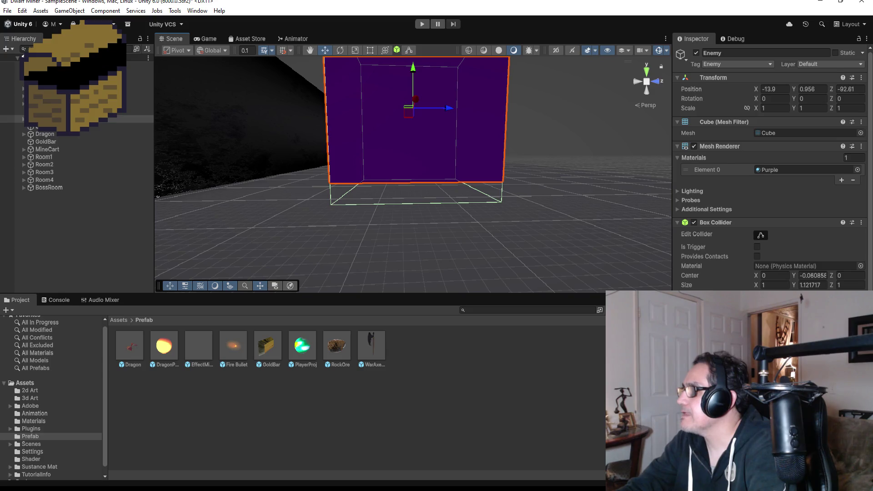
Remove the Rigidbody component from the Enemy cube
scroll(768, 182, down, 5)
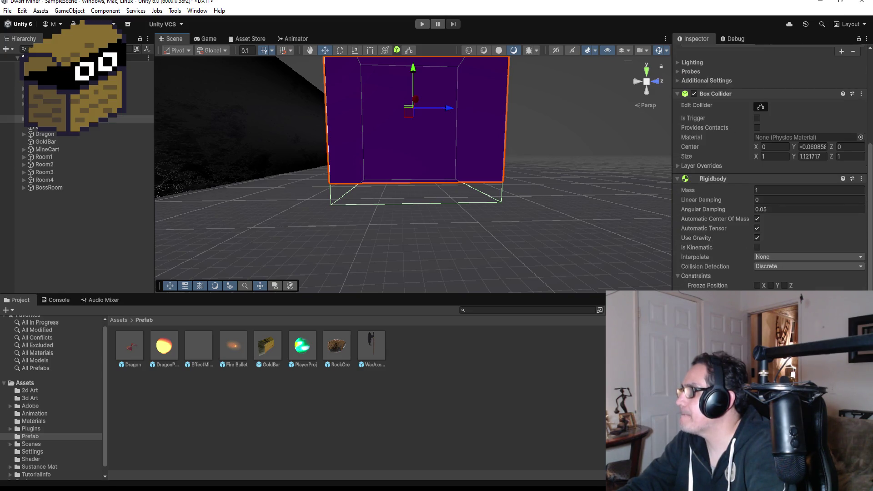
click(862, 179)
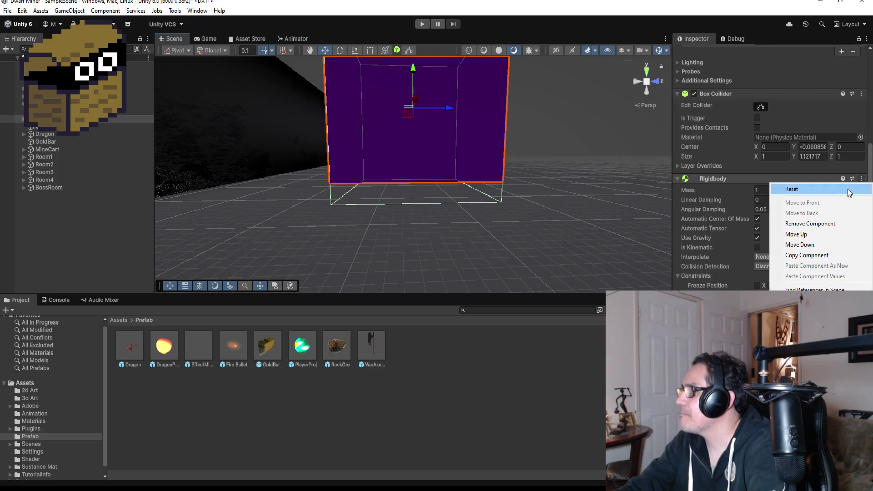
click(818, 227)
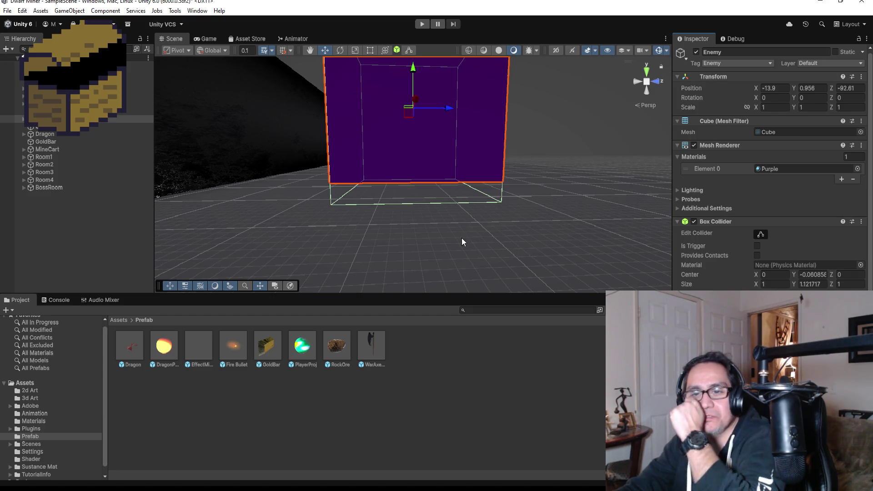
In top view, move the Enemy cube left to about X -29.6 beside the corridor walls
click(647, 69)
scroll(468, 159, down, 10)
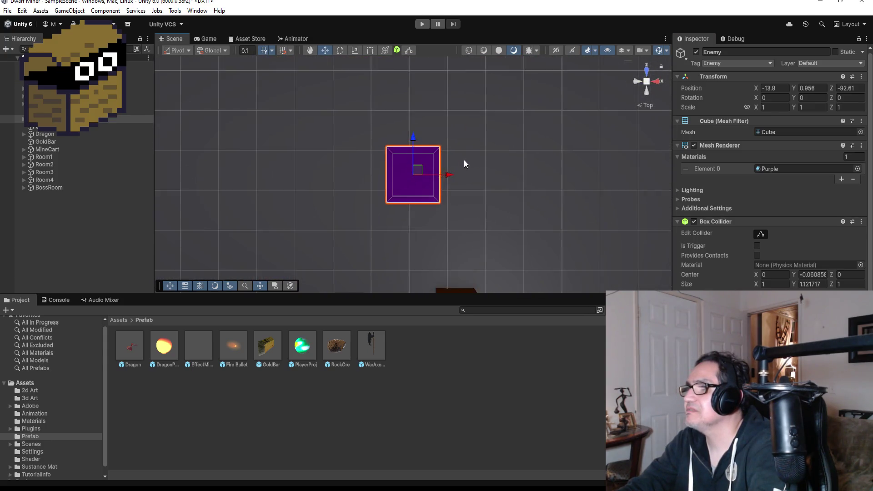
scroll(459, 163, down, 8)
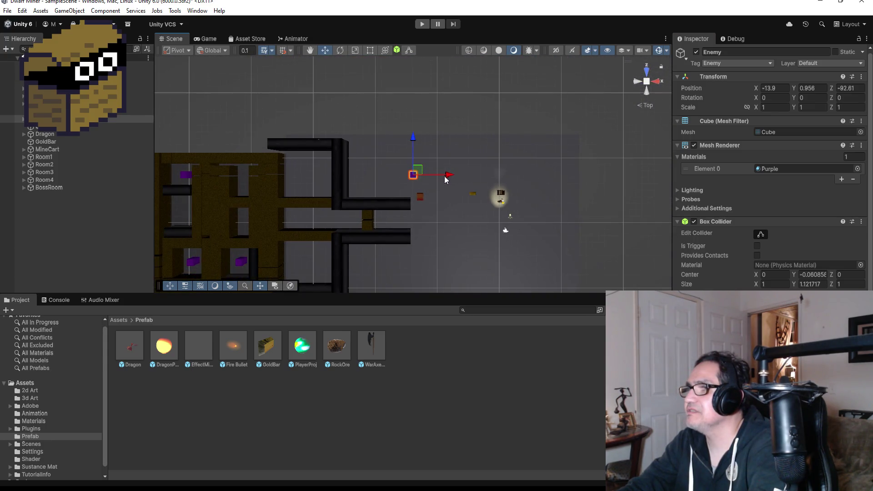
drag(448, 177, 347, 177)
Play-test the level: run the dwarf through the tunnels to the purple crate and swing the pickaxe
click(422, 24)
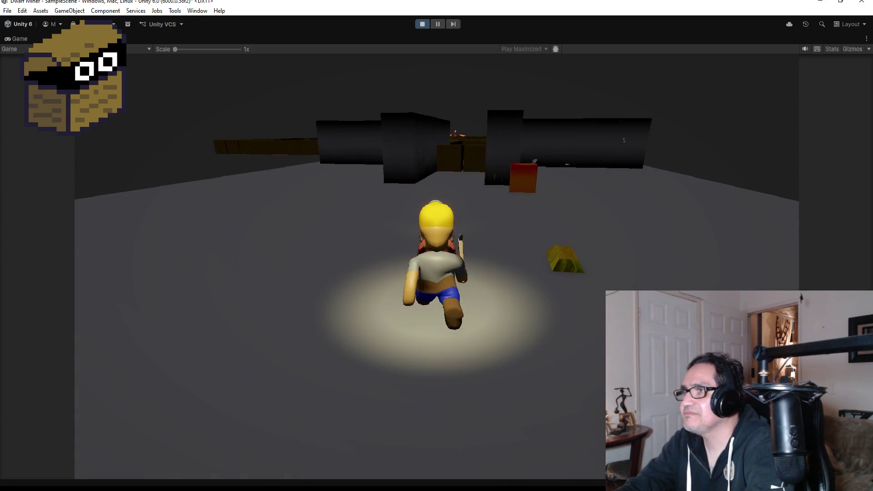
key(w)
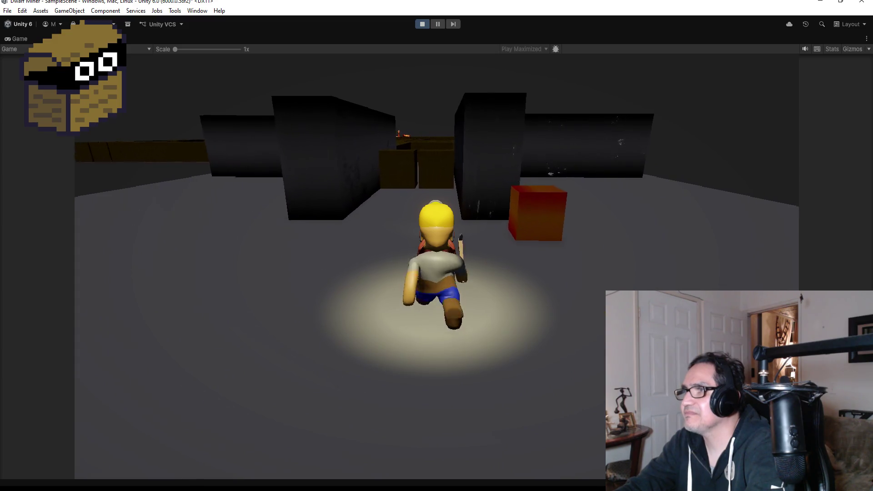
key(w)
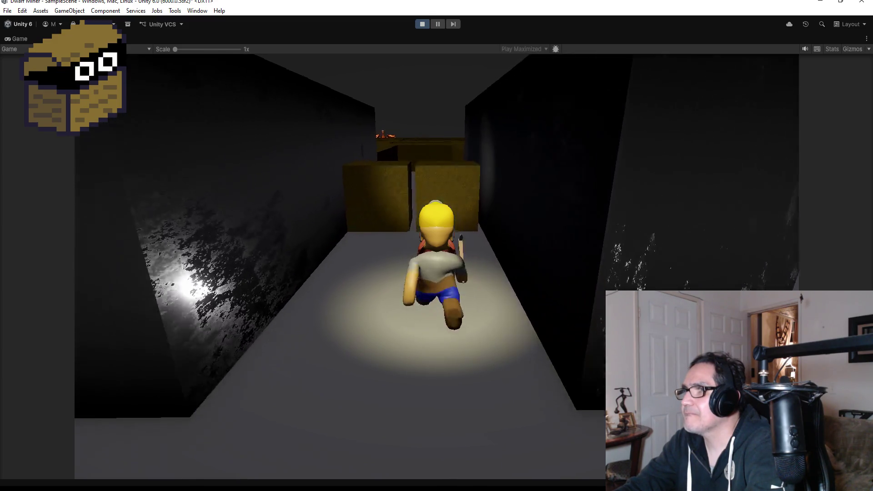
key(w)
key(w)
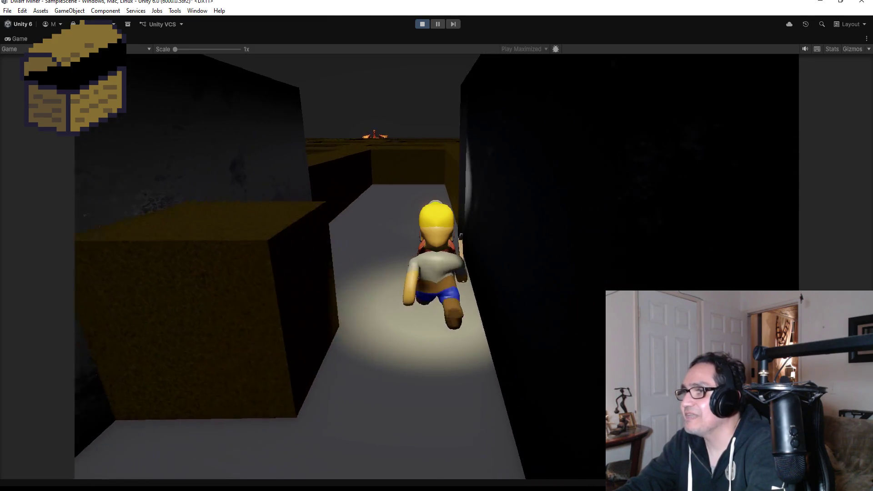
key(w)
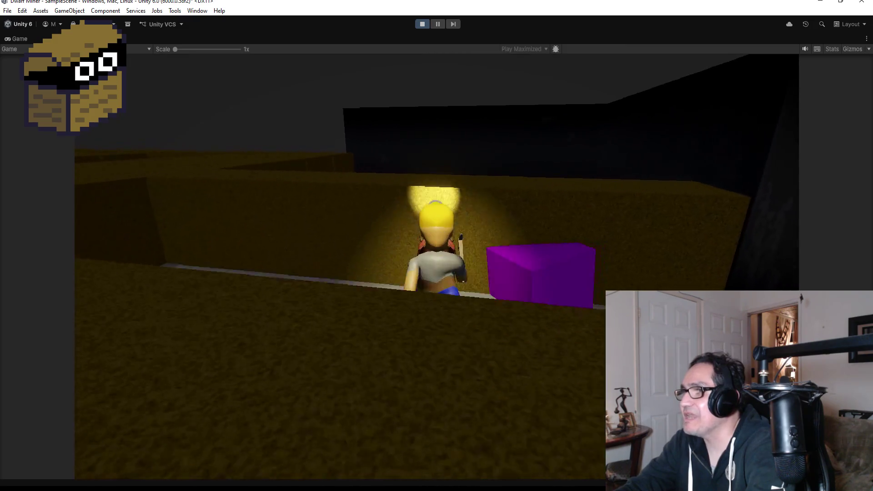
key(w)
key(w)
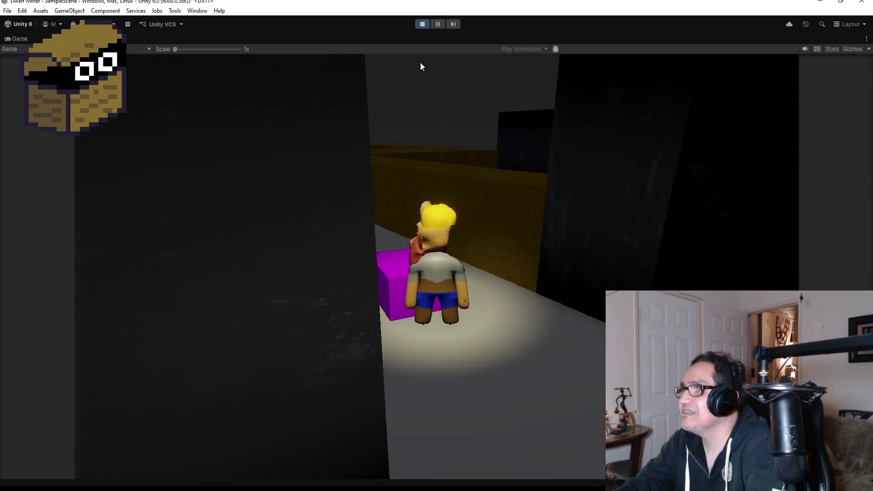
click(423, 23)
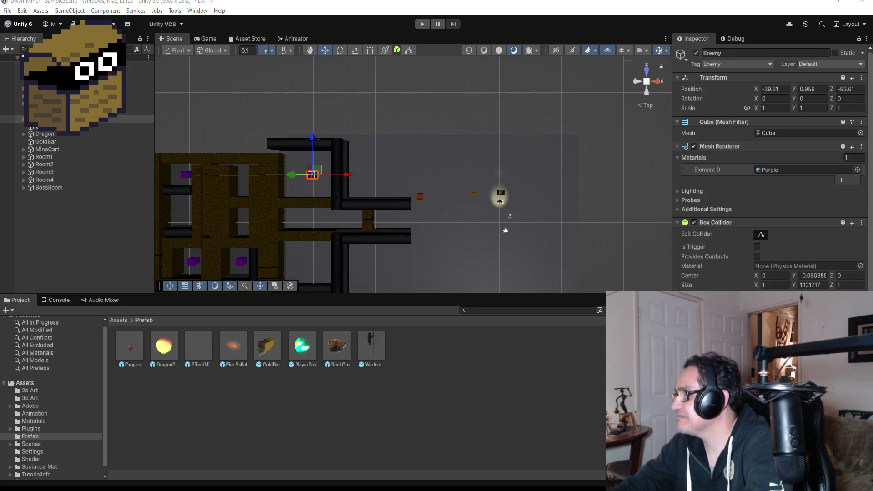
Orbit the Scene view into a tilted perspective of the level layout
scroll(773, 182, down, 5)
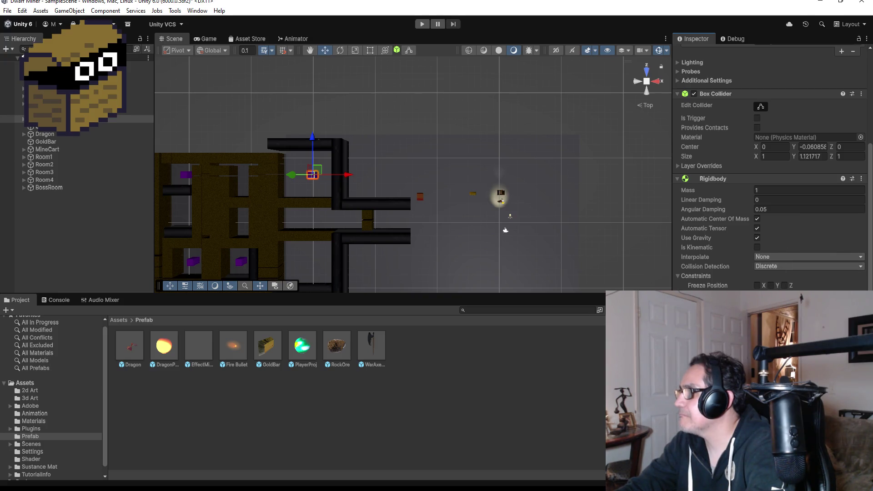
alt+drag(313, 154, 301, 123)
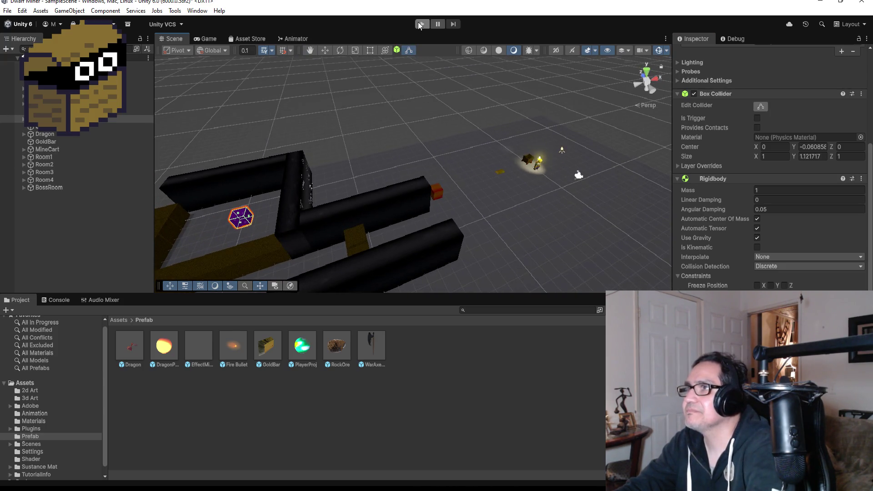
Start play mode, run the dwarf past the crates and mine away the yellow wall
click(419, 22)
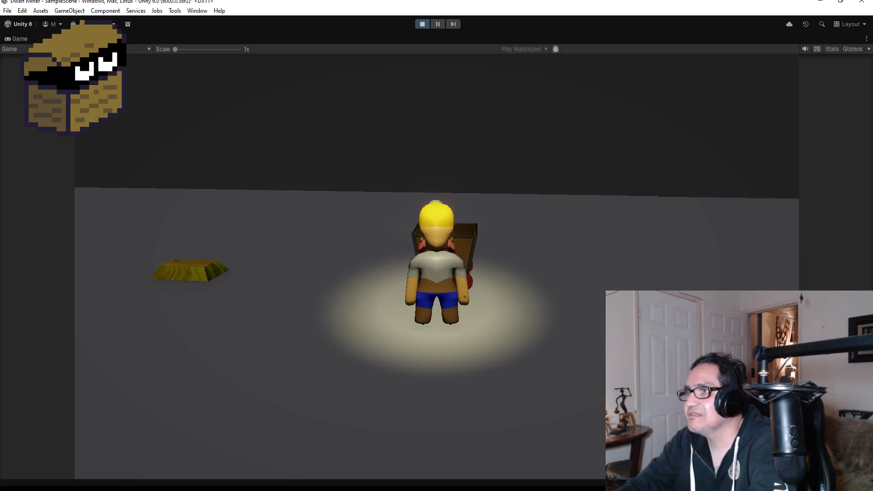
key(w)
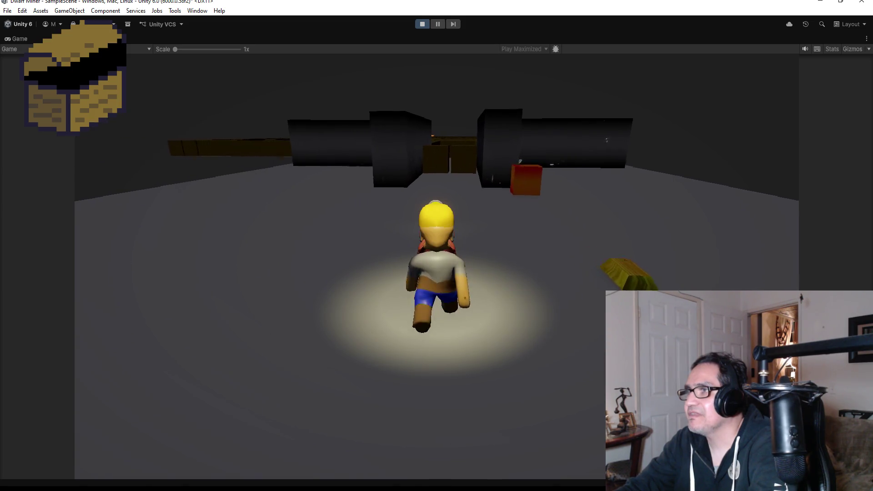
key(w)
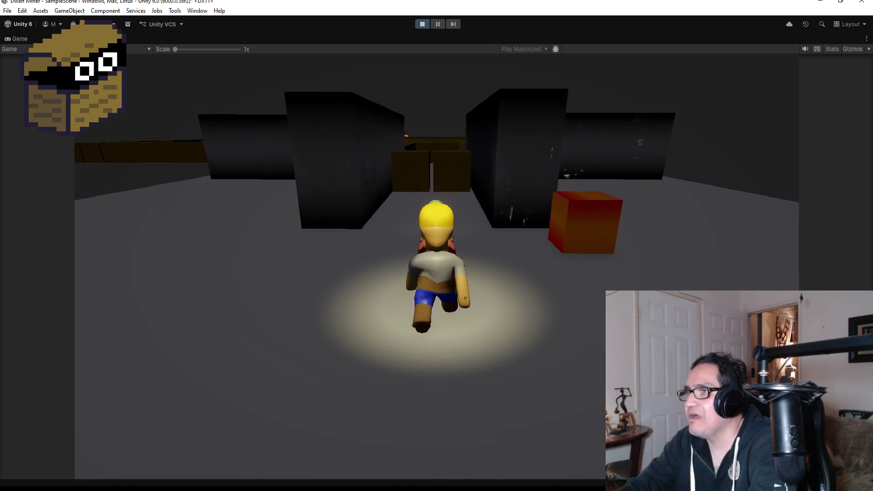
key(w)
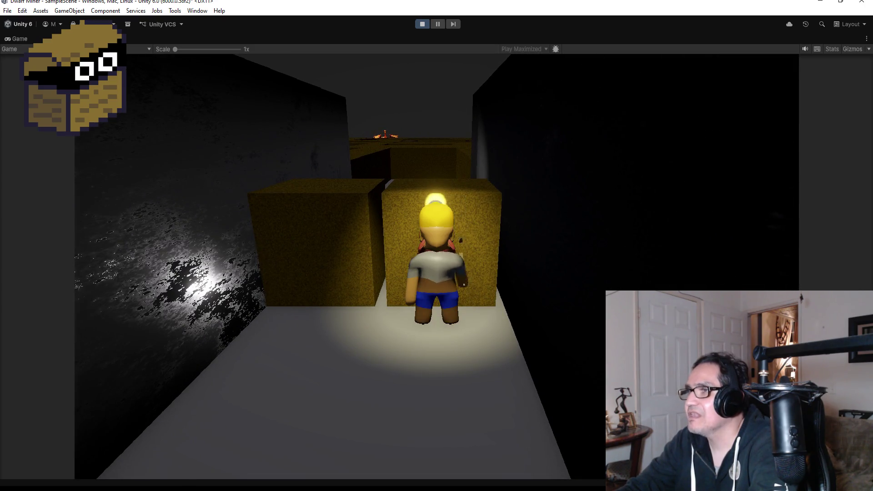
key(w)
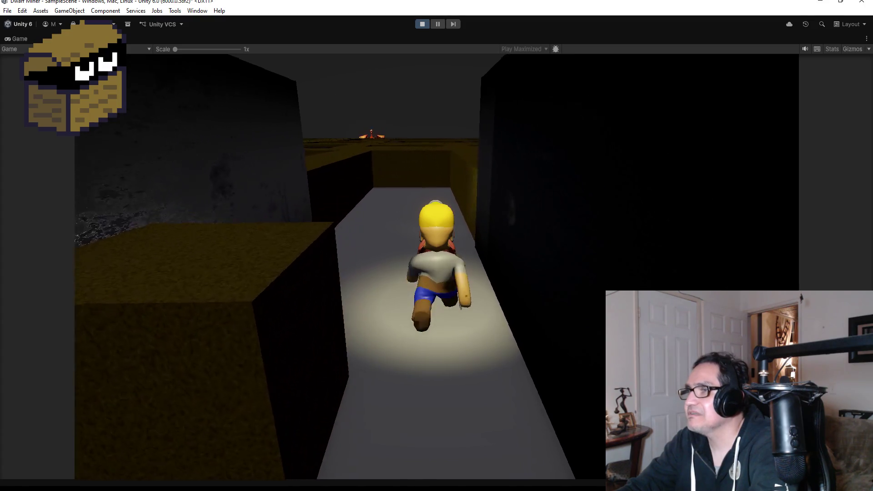
key(w)
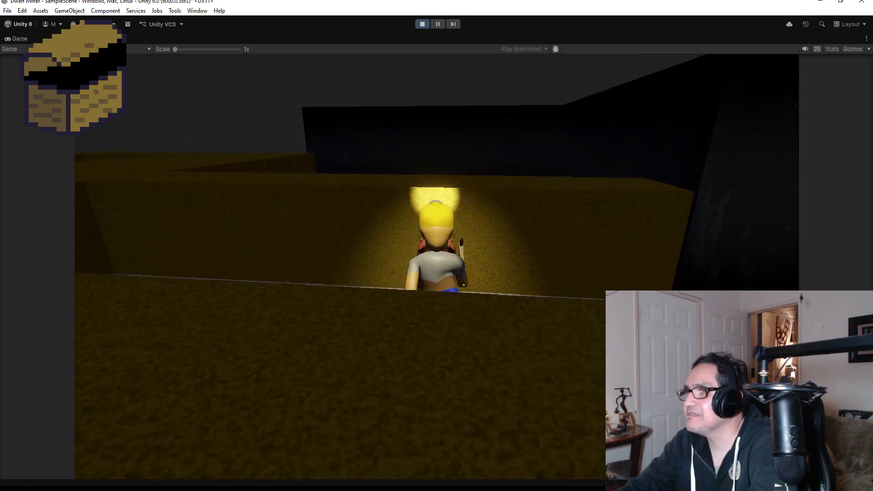
key(space)
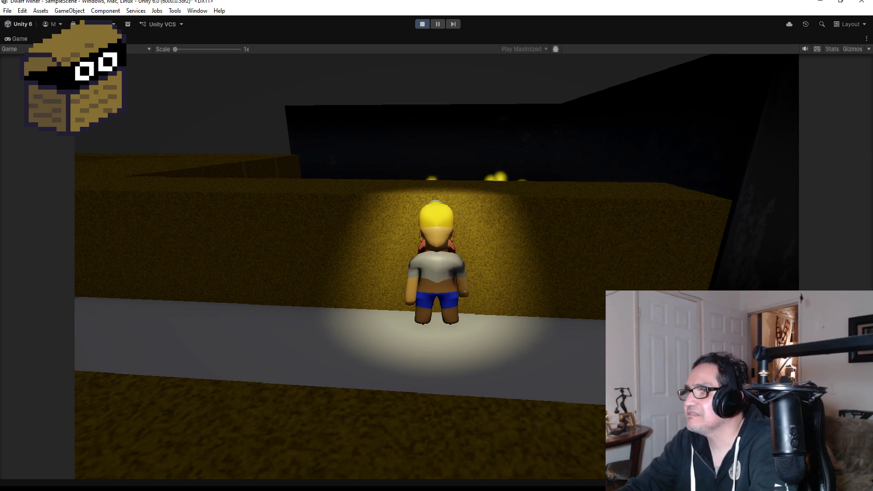
Turn the dwarf to the purple cube, hit it, back away, then stop the game
key(a)
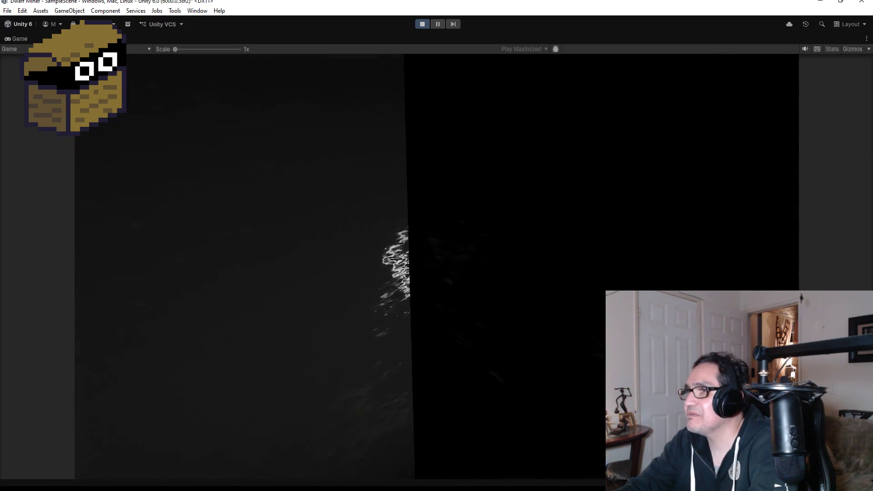
key(d)
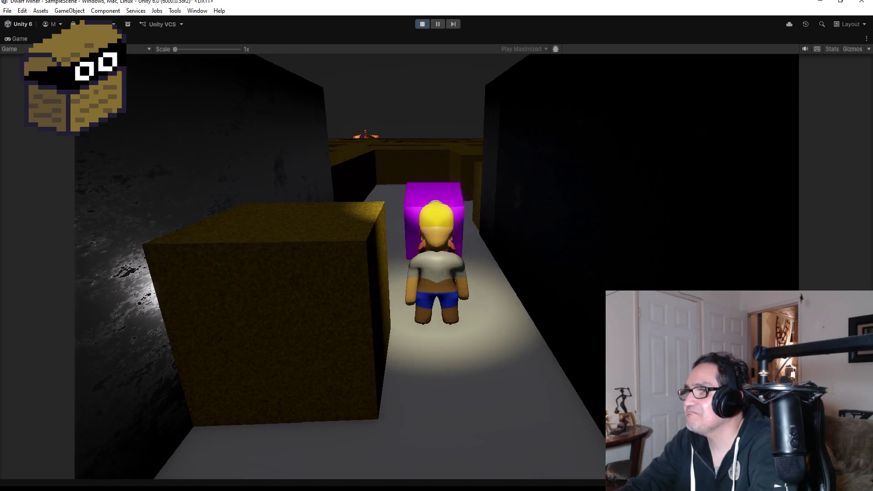
key(space)
key(w)
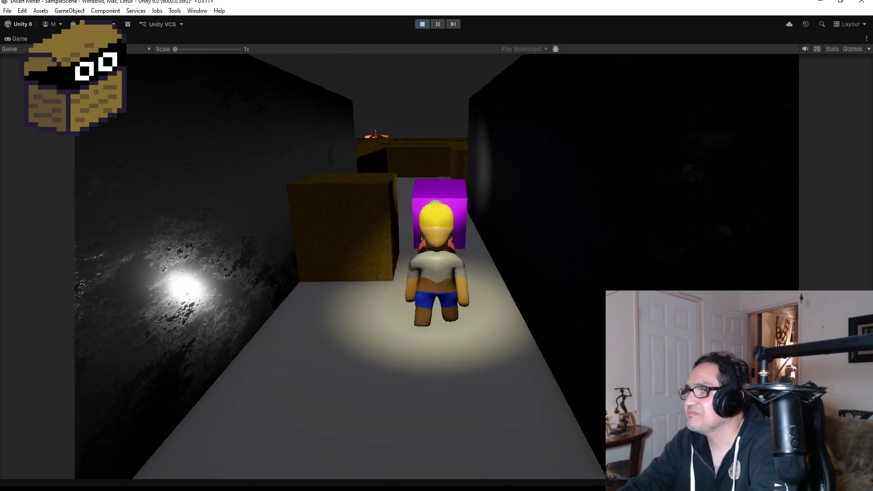
key(w)
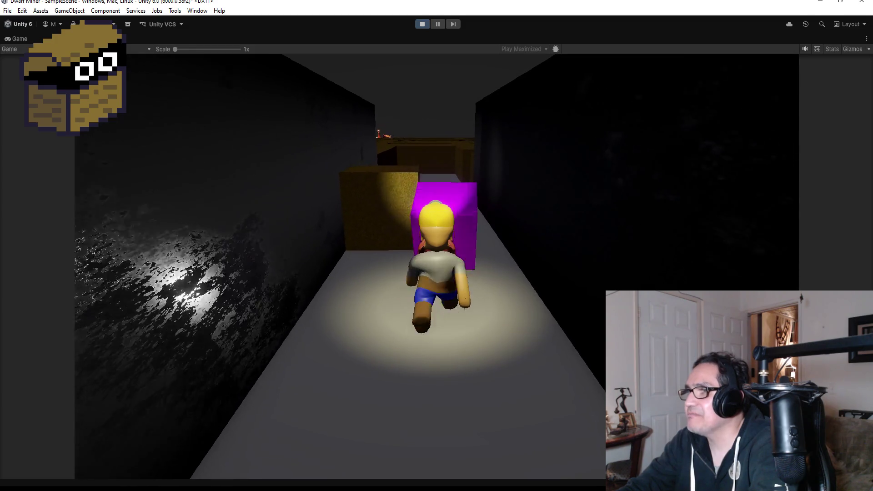
key(s)
key(space)
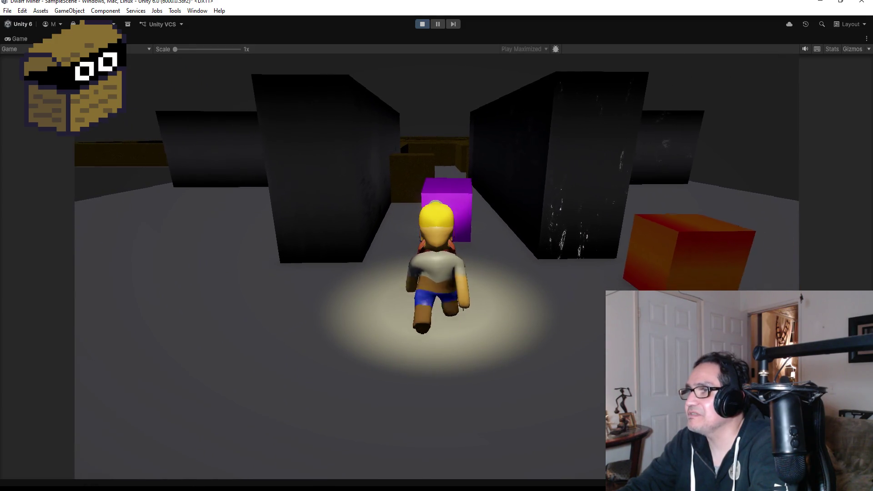
key(s)
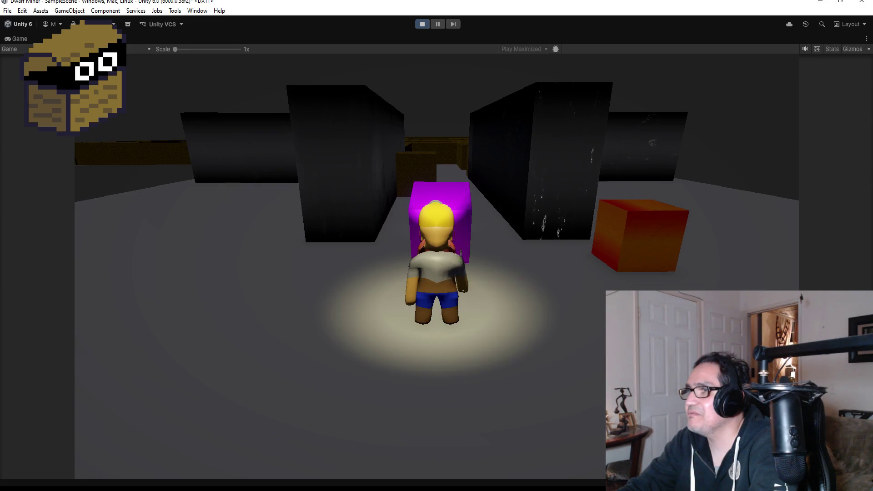
key(s)
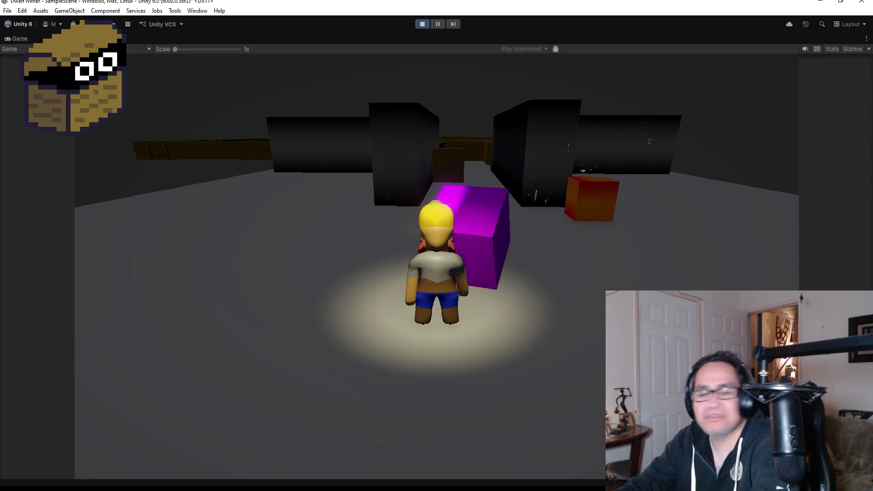
key(d)
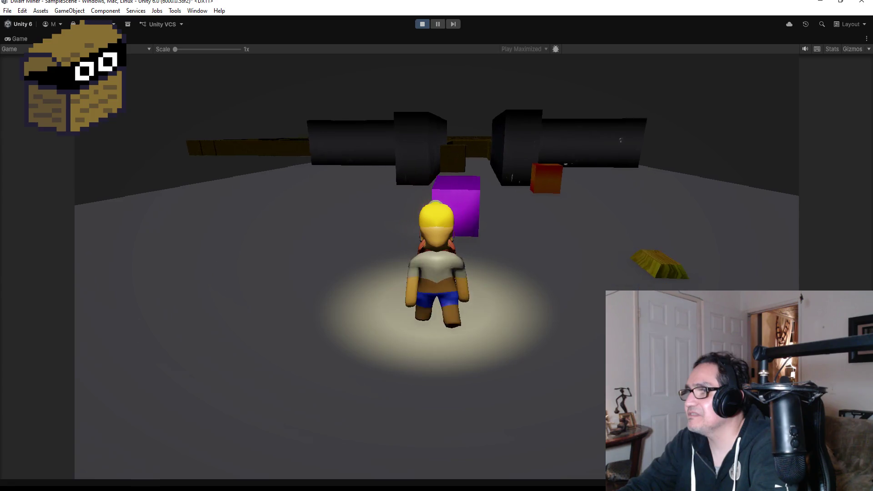
click(421, 23)
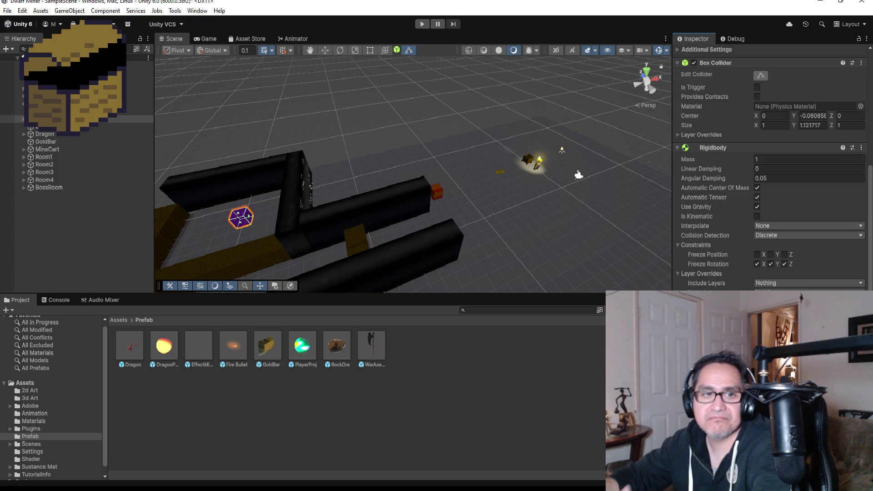
Minimize the Unity editor to reveal the Windows desktop
click(8, 11)
click(7, 11)
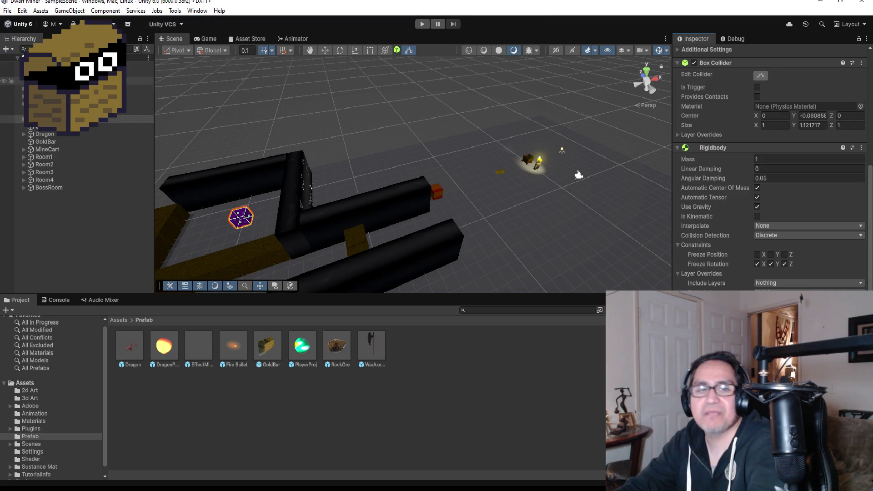
click(821, 2)
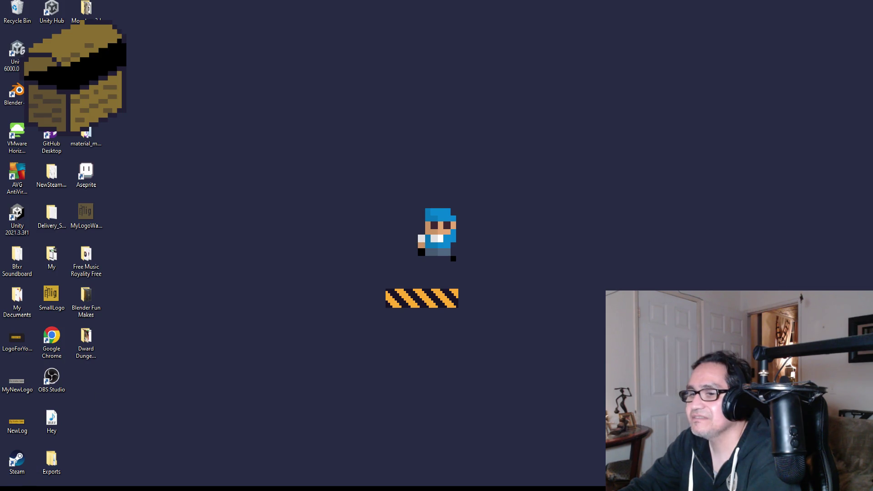
Launch Audacity from the Start menu
key(super)
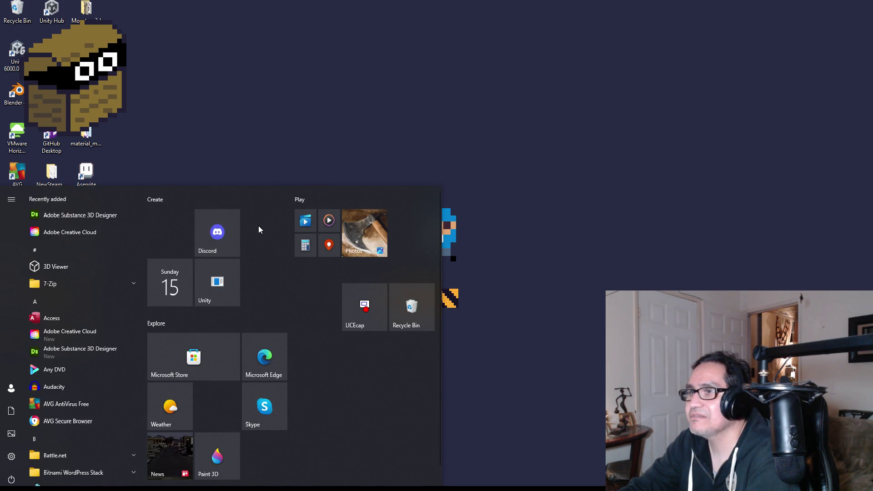
click(67, 387)
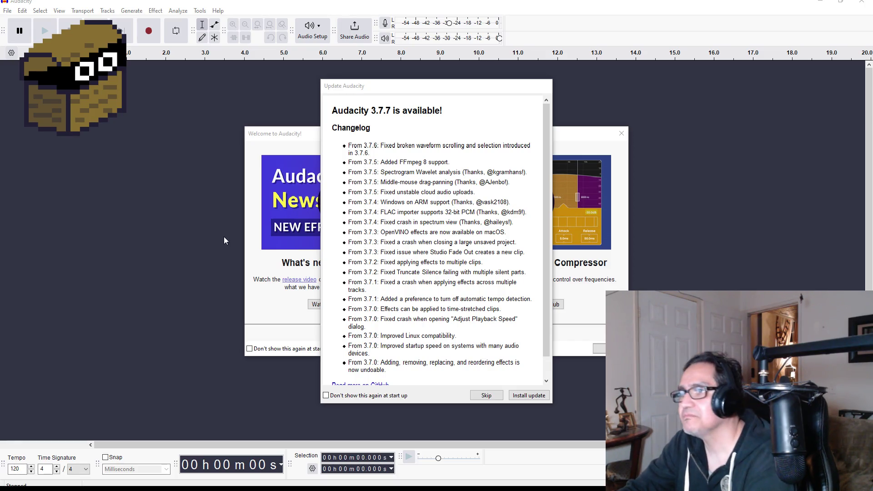
click(490, 395)
click(602, 349)
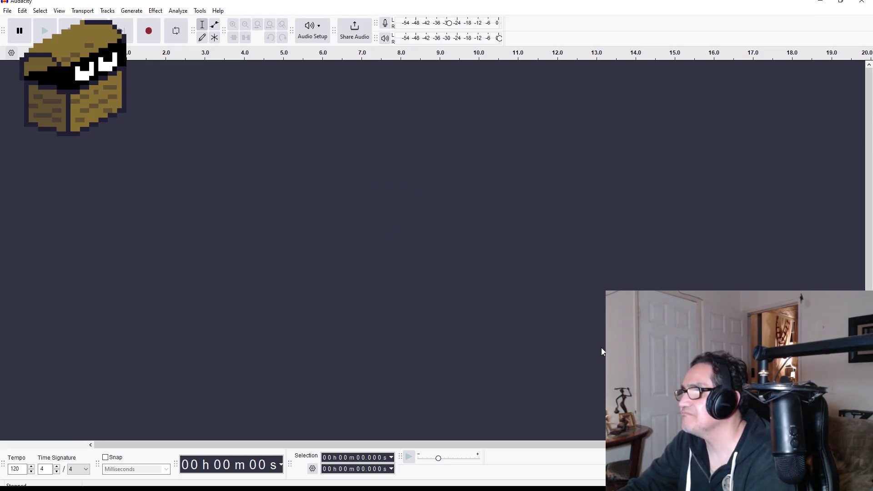
click(10, 12)
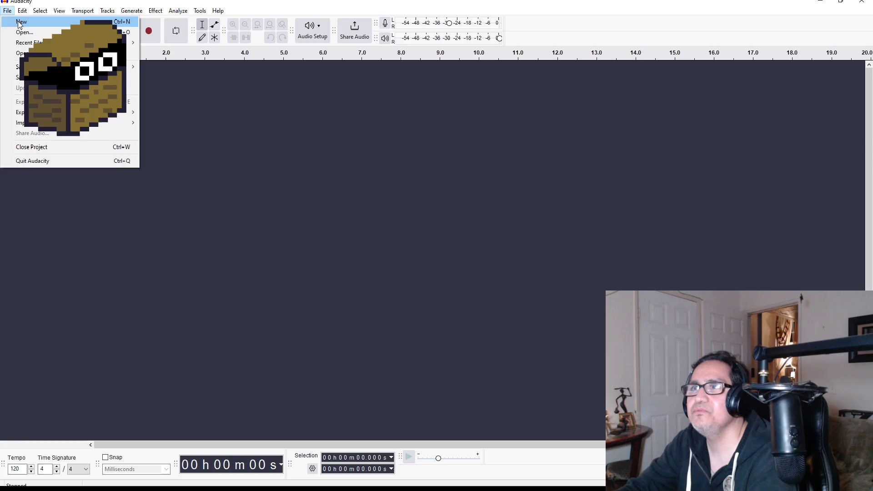
click(20, 25)
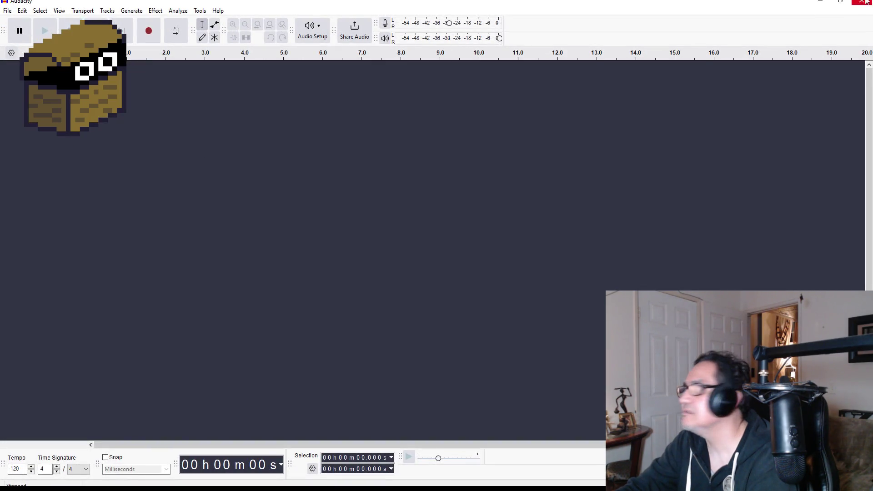
click(862, 3)
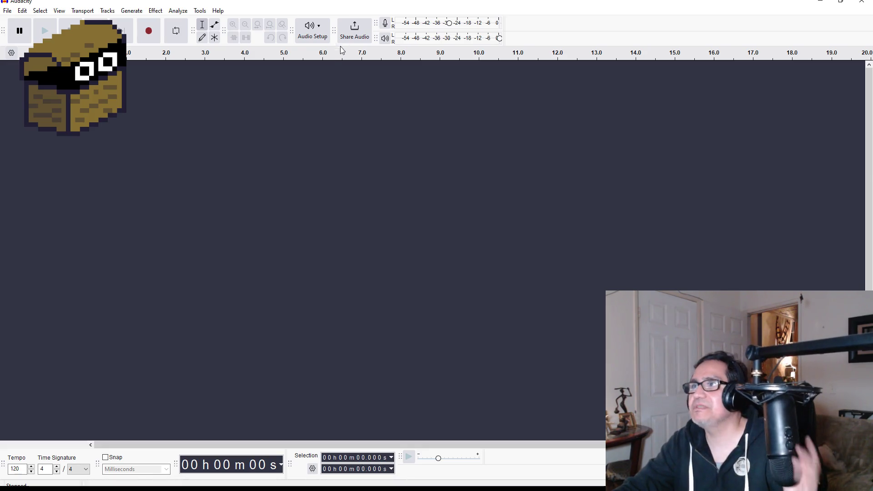
click(329, 32)
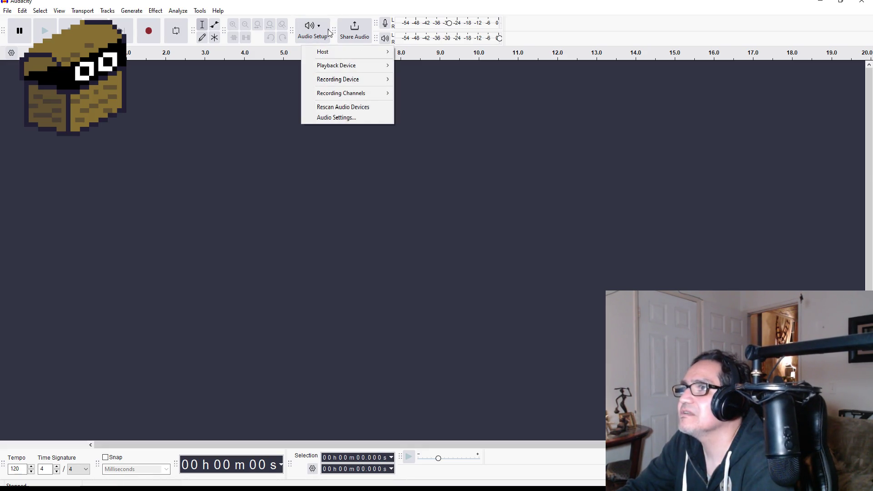
mouse_move(341, 65)
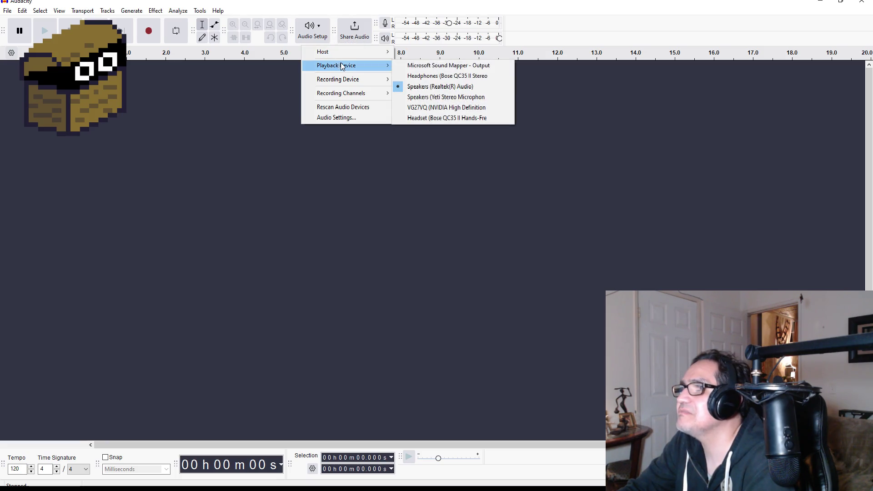
click(452, 77)
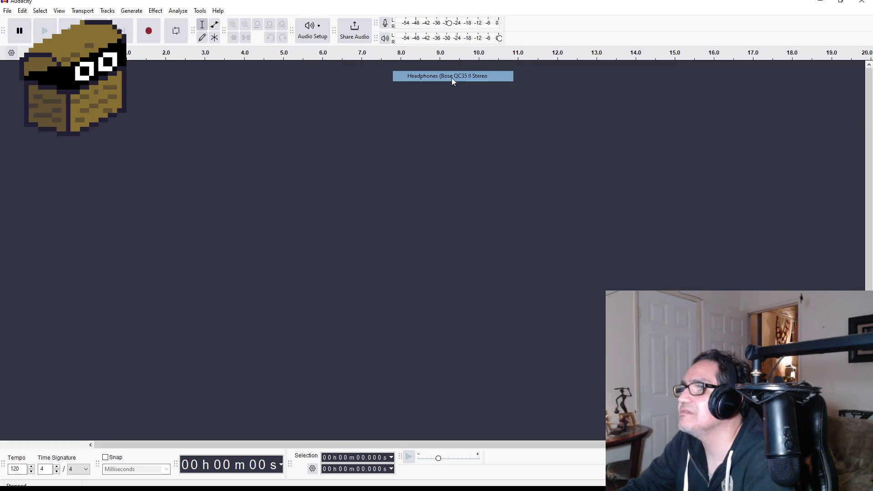
click(329, 35)
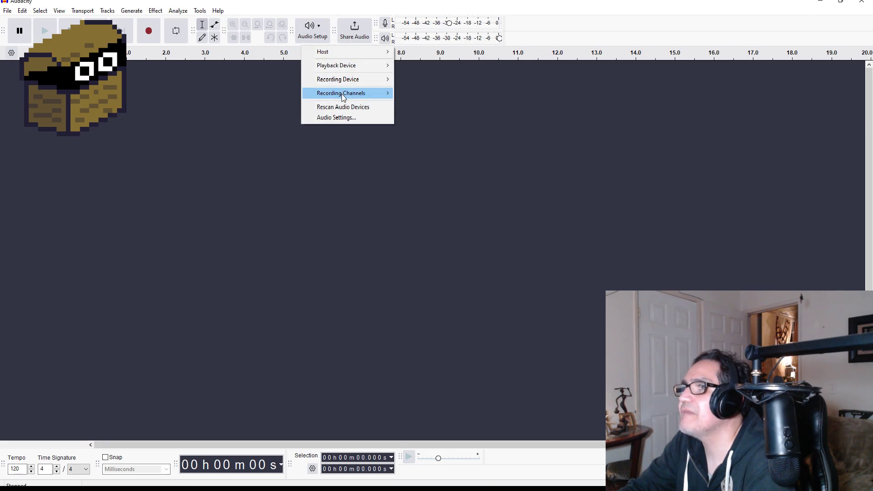
mouse_move(345, 97)
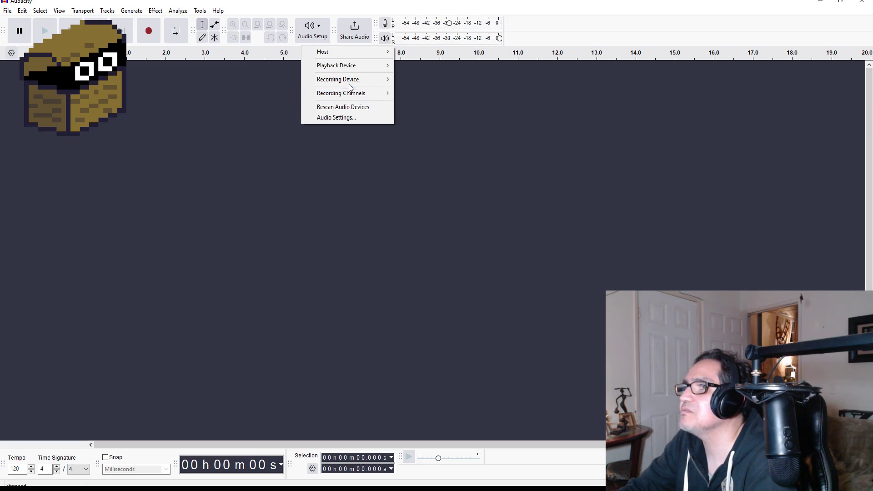
mouse_move(357, 81)
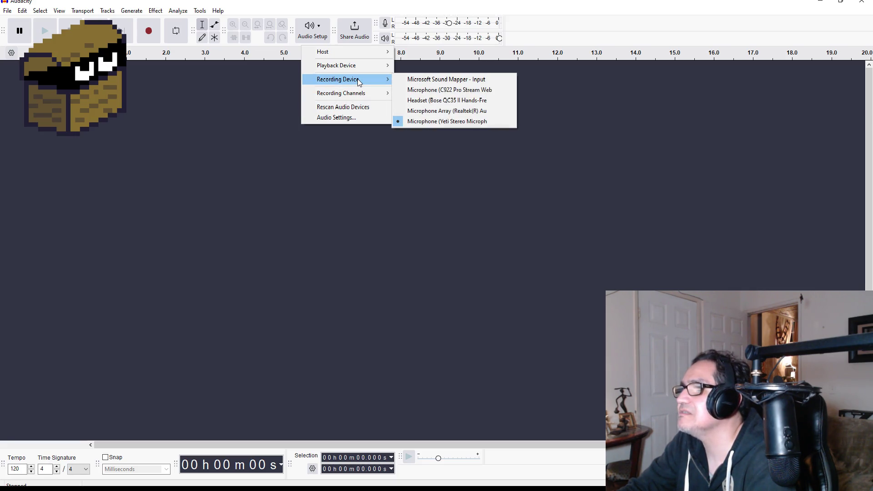
click(611, 241)
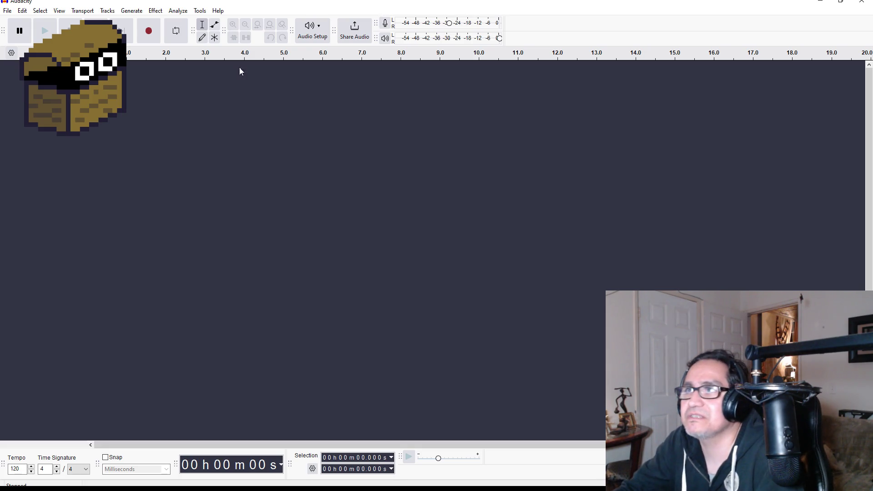
Record two trial voice takes and discard both
click(148, 32)
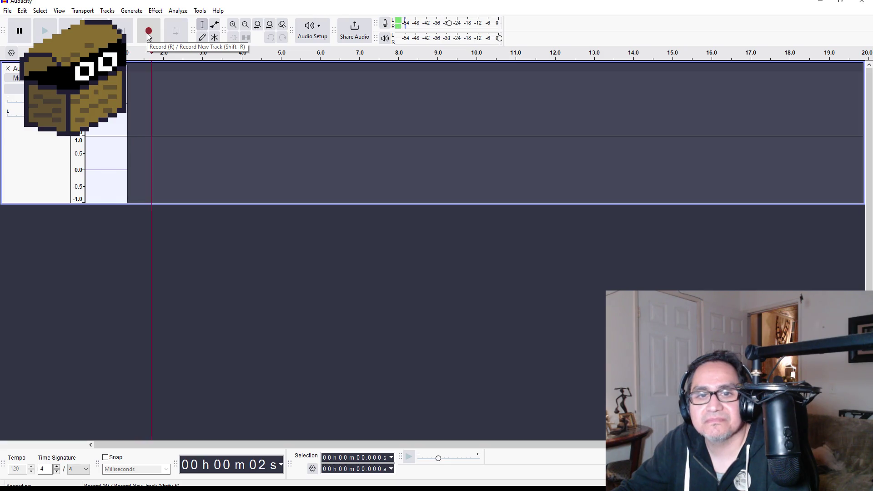
click(120, 31)
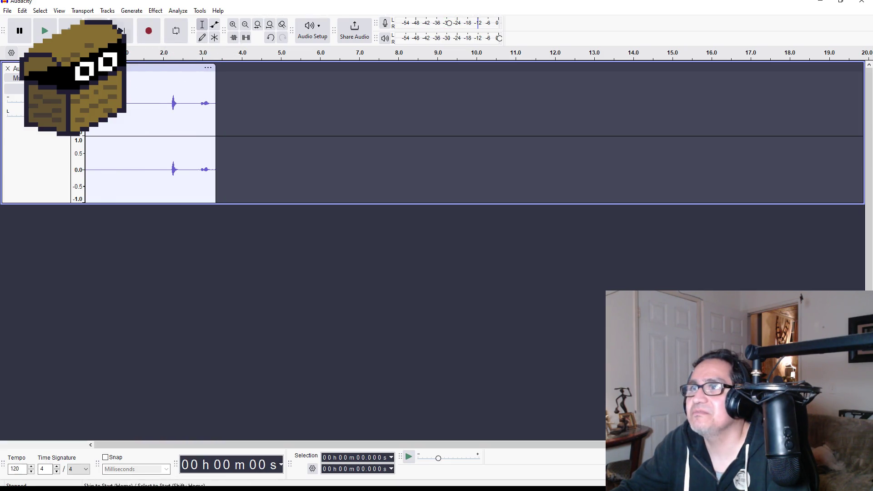
drag(248, 91, 86, 113)
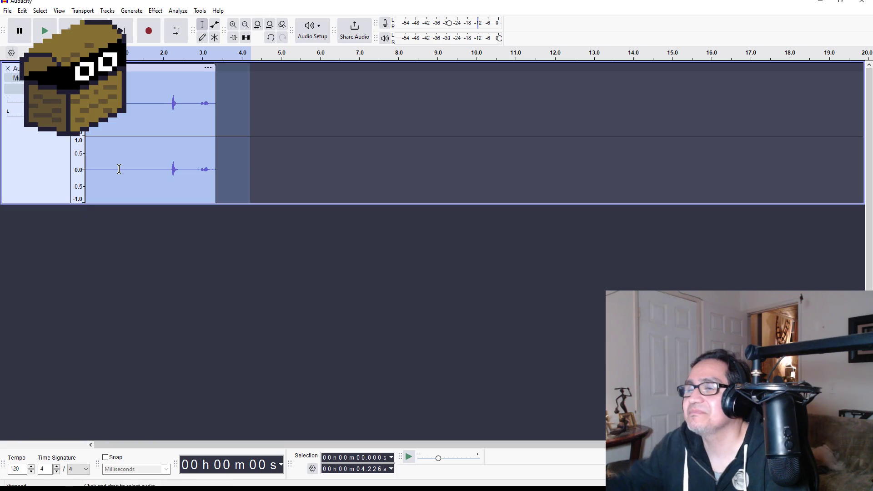
key(Delete)
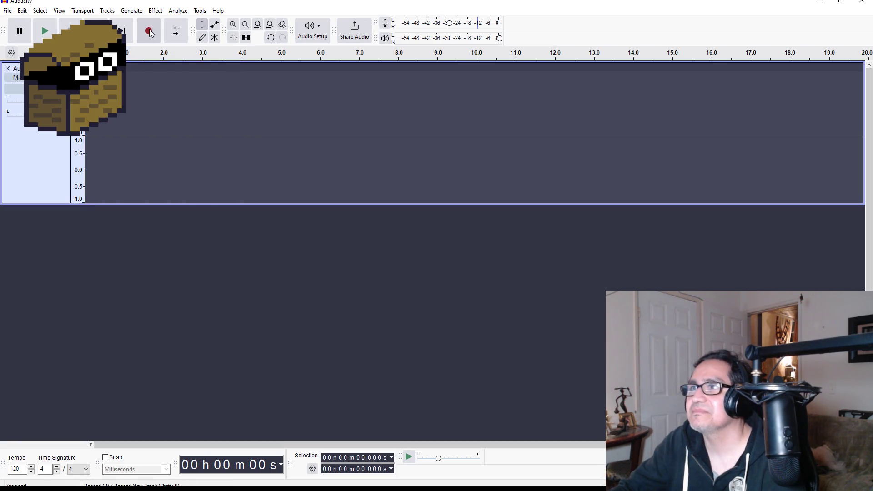
click(150, 32)
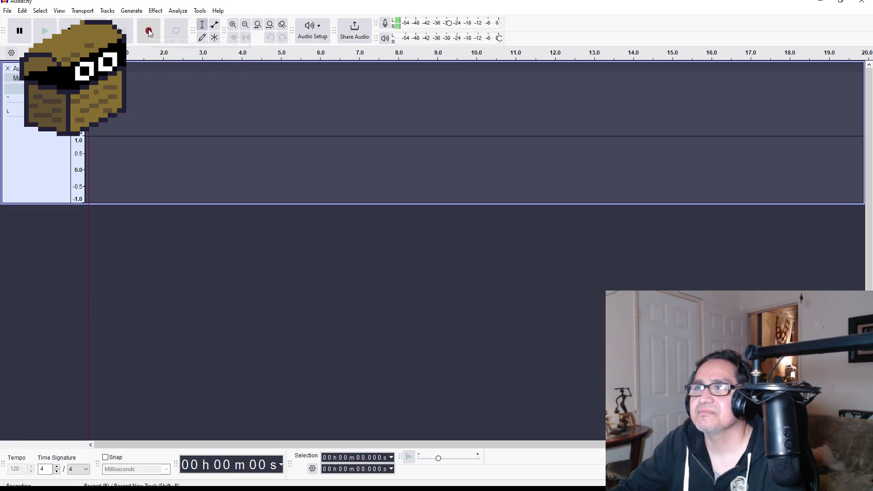
click(70, 31)
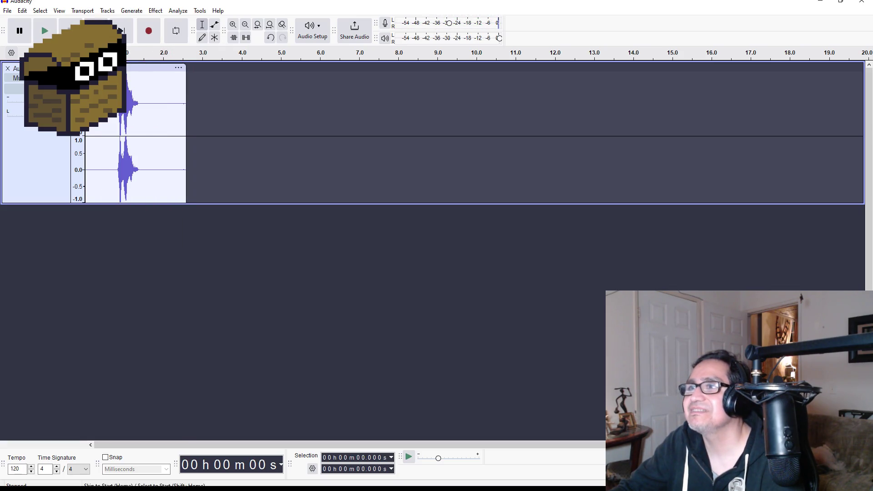
click(44, 32)
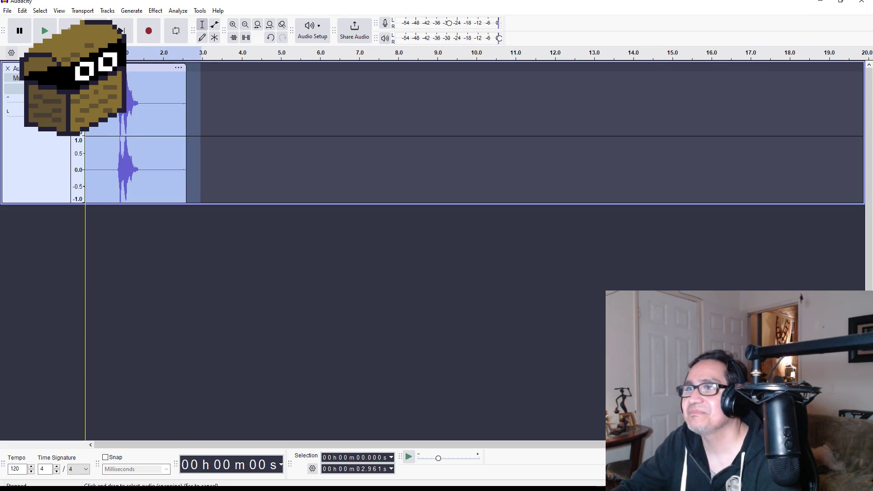
key(ctrl+z)
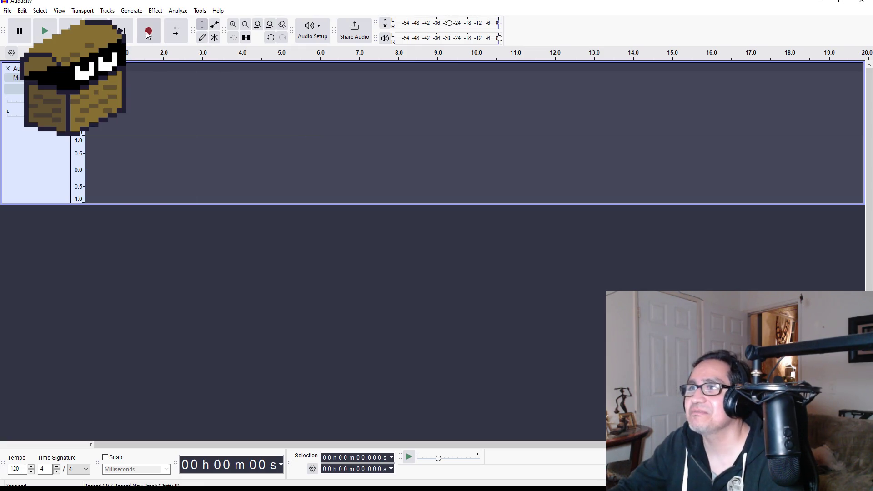
Record a third take, listen to it, and delete the trailing and leading silence
click(149, 34)
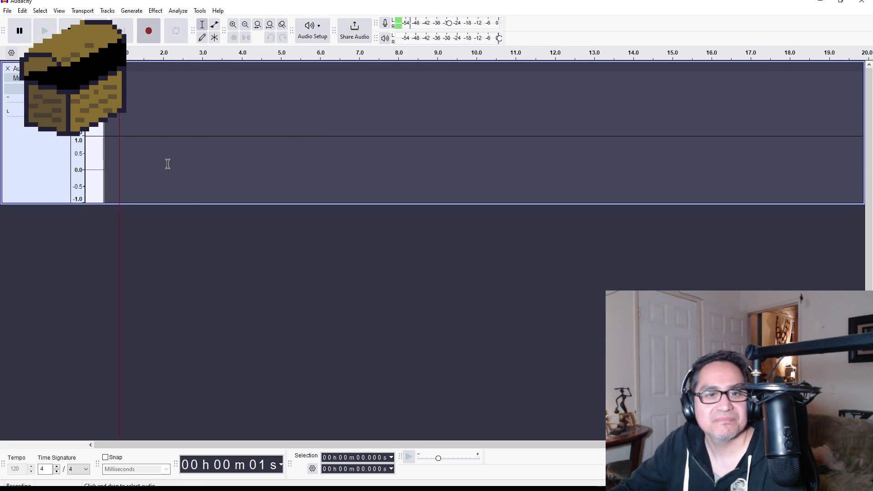
click(70, 30)
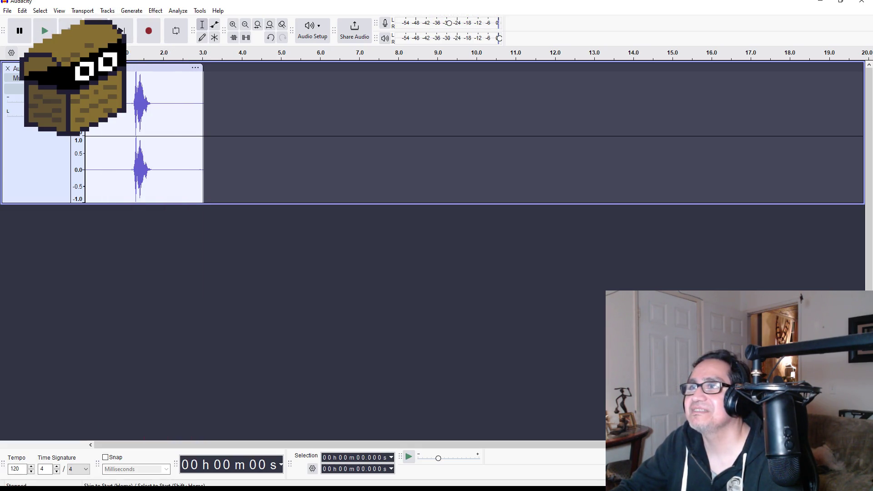
click(48, 33)
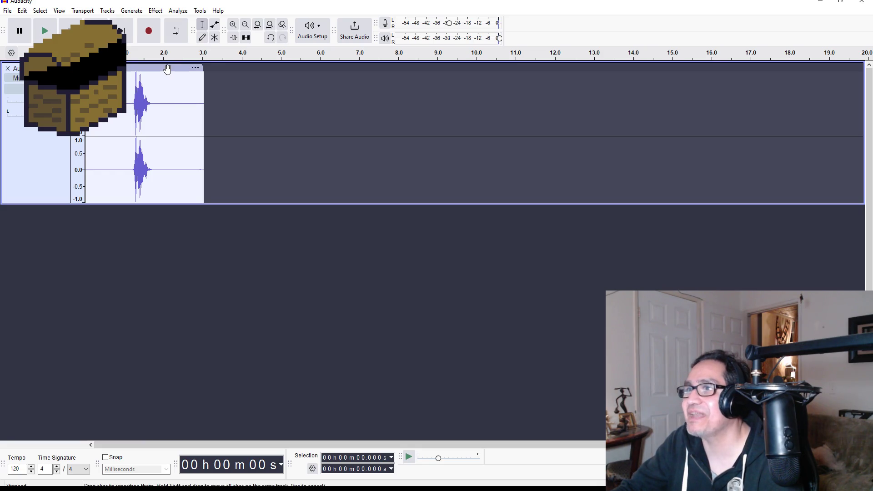
drag(161, 74, 259, 95)
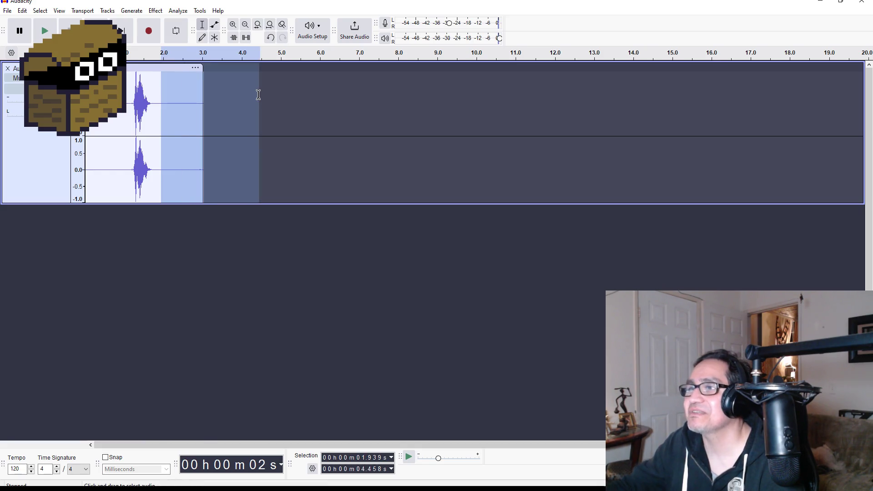
key(Delete)
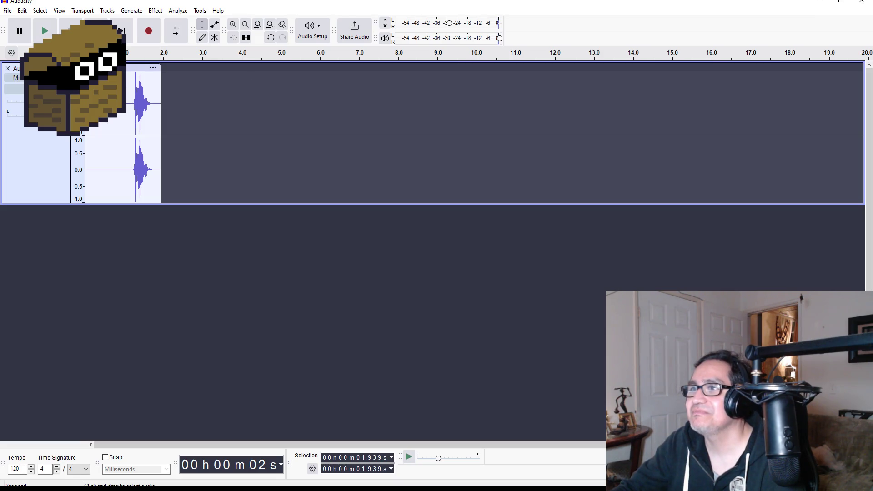
drag(126, 113, 85, 113)
key(Delete)
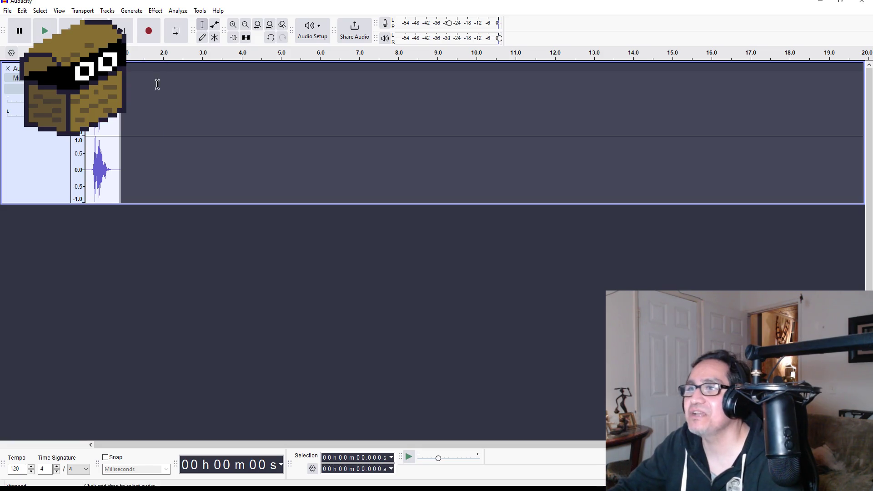
Try the Change Pitch effect with nothing selected and dismiss the No Audio Selected warning
click(131, 11)
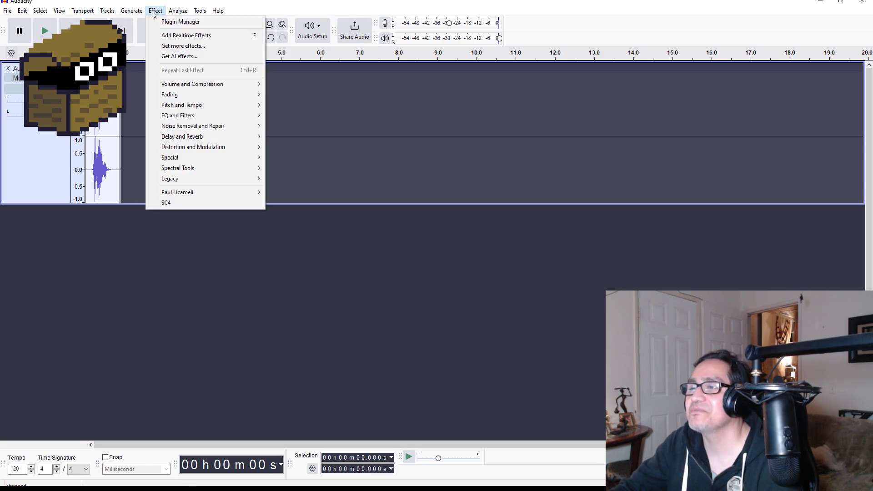
mouse_move(214, 105)
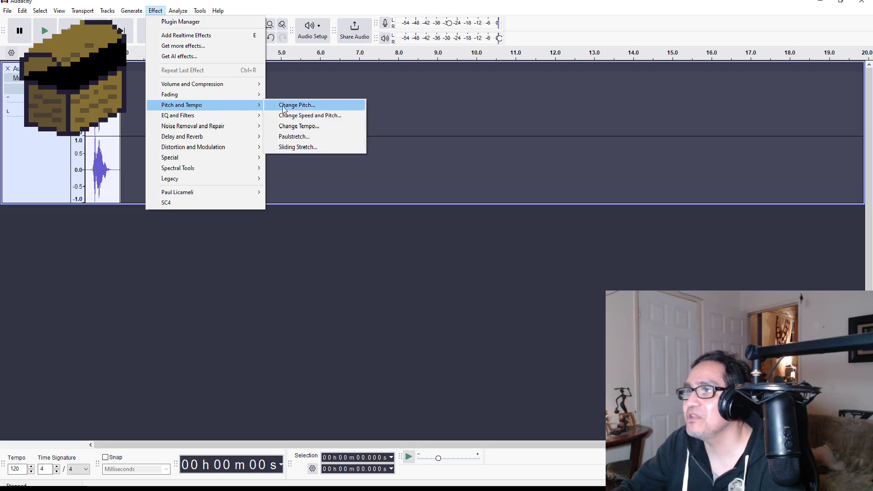
click(313, 108)
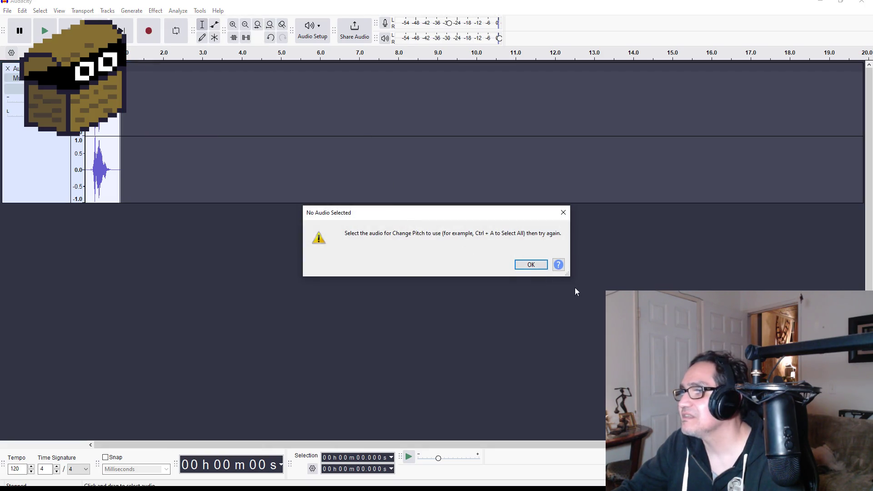
click(528, 266)
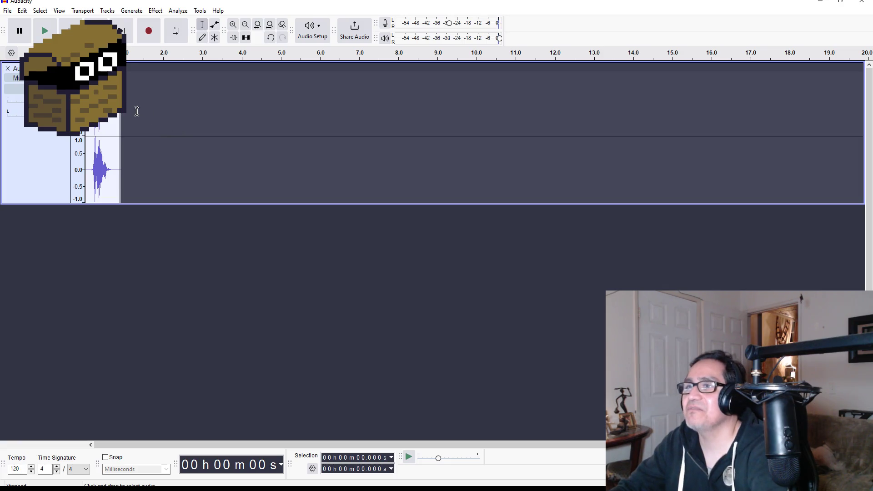
Select the whole trimmed clip and bring up the Effect menu's Pitch and Tempo list
drag(133, 85, 84, 86)
click(162, 83)
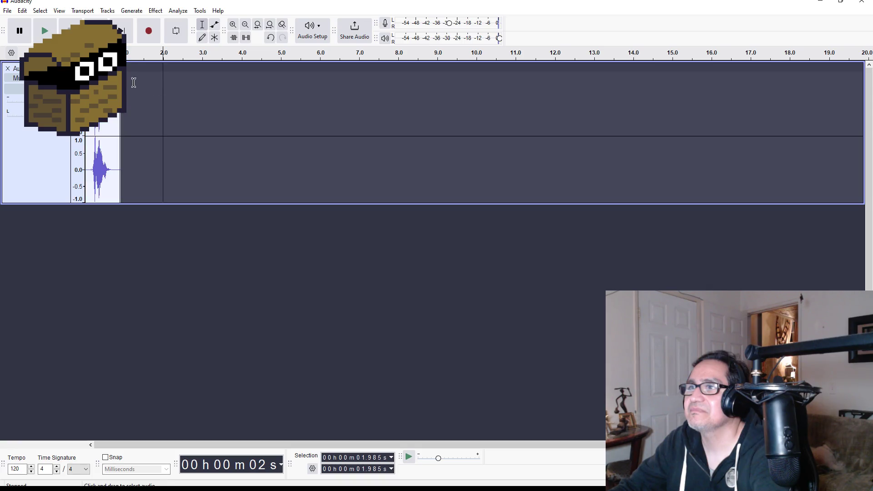
click(103, 68)
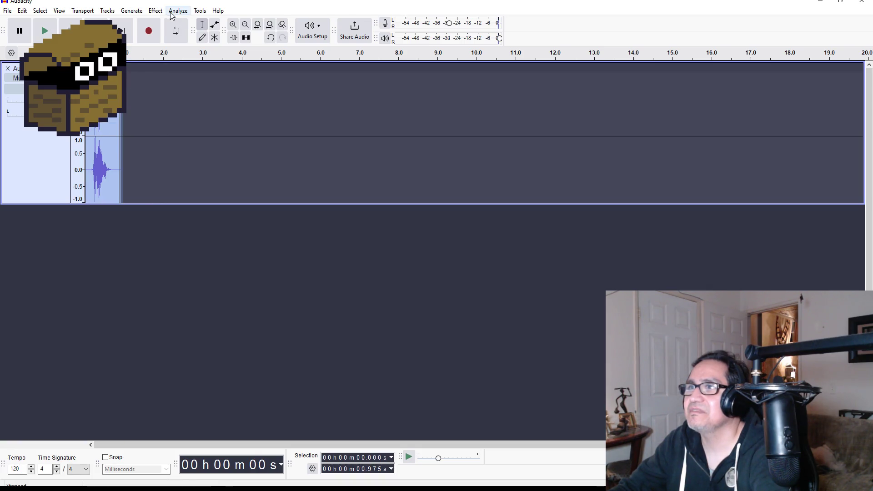
click(155, 11)
mouse_move(186, 95)
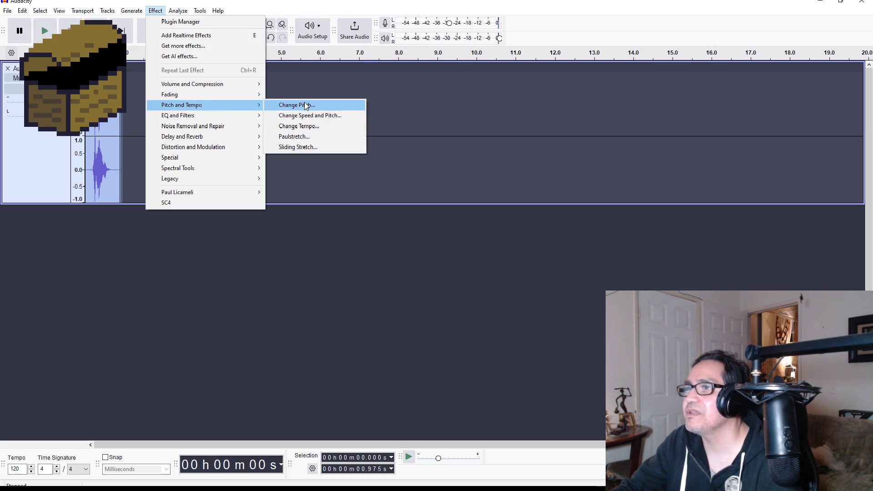
In Change Pitch, preview the voice with target notes C, G and A#/B♭
click(300, 105)
click(396, 211)
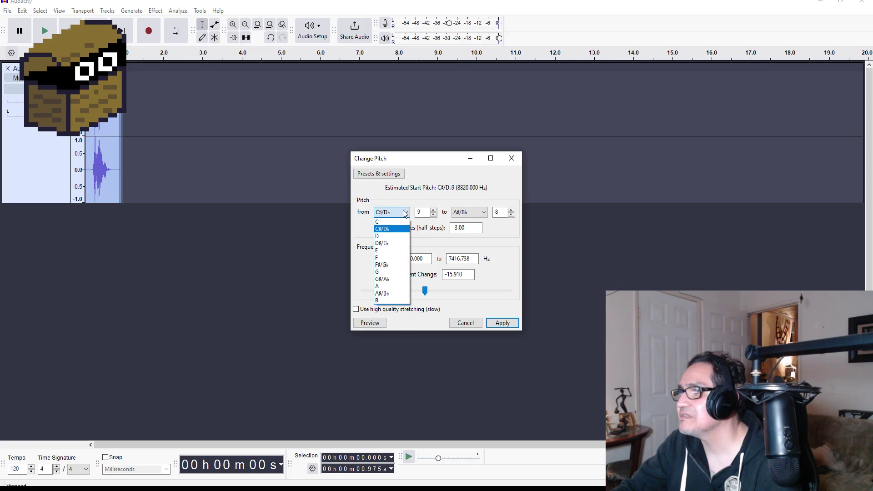
click(503, 244)
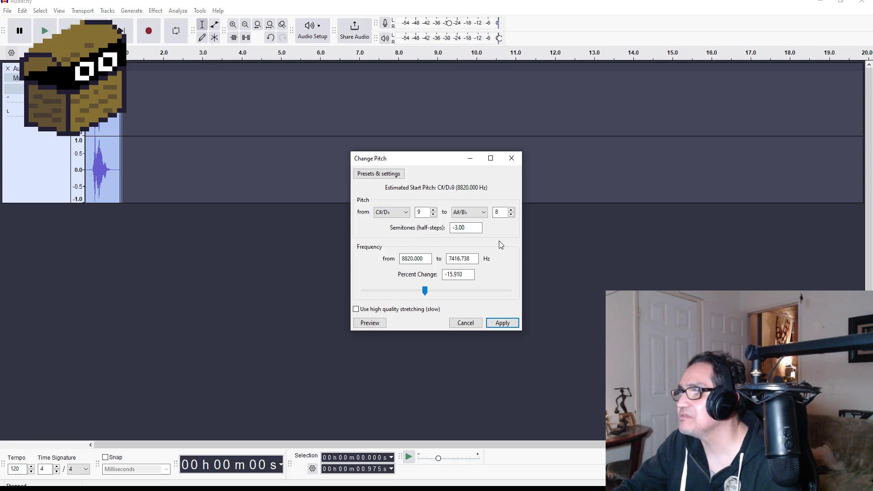
click(473, 212)
click(467, 223)
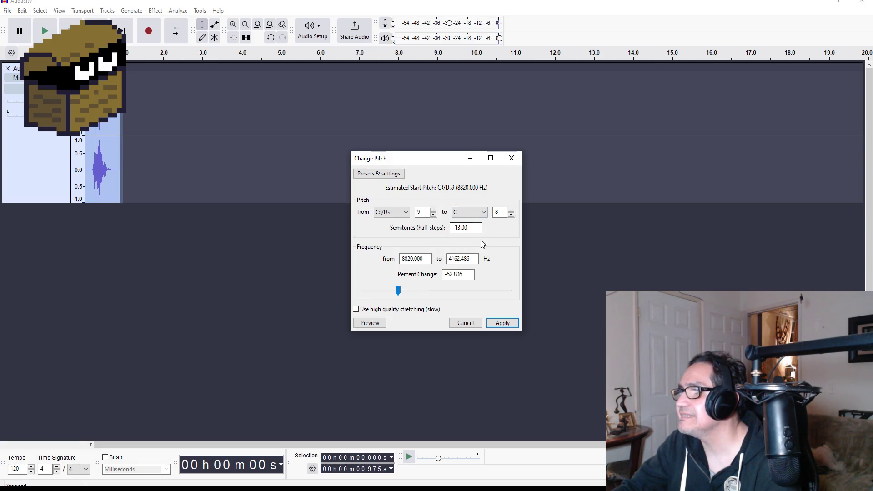
click(370, 323)
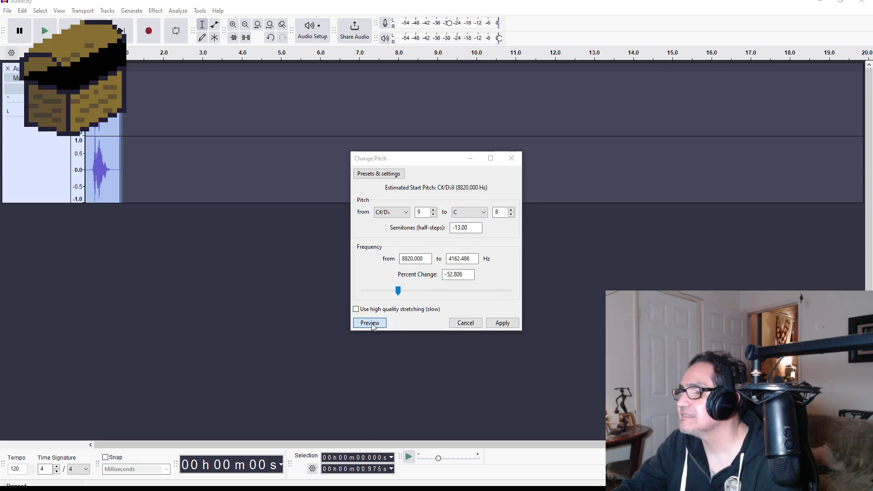
click(473, 212)
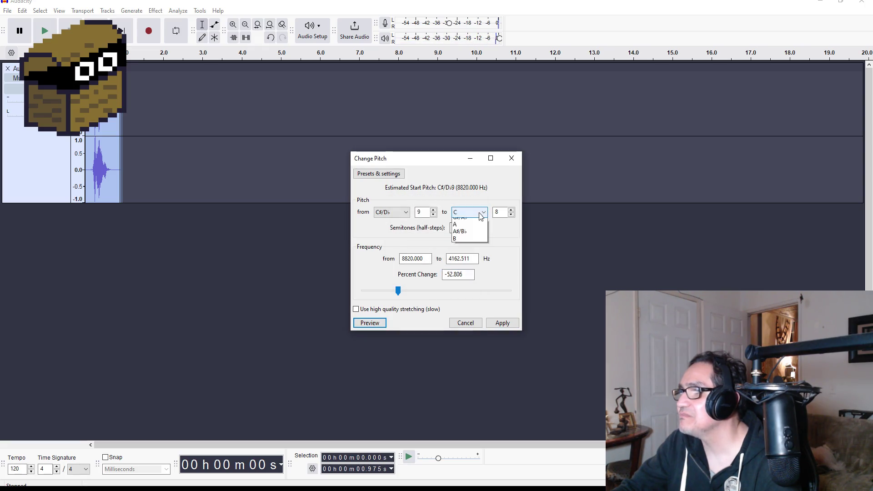
click(463, 272)
click(370, 323)
click(472, 212)
click(473, 293)
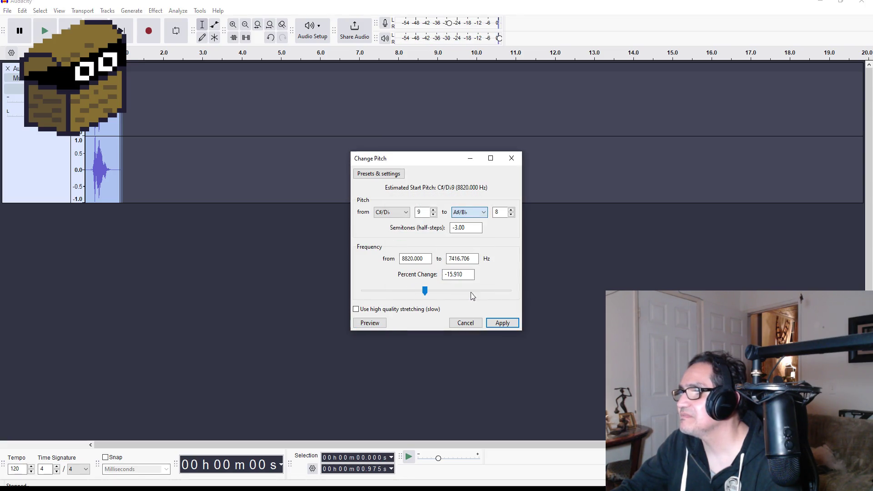
click(370, 323)
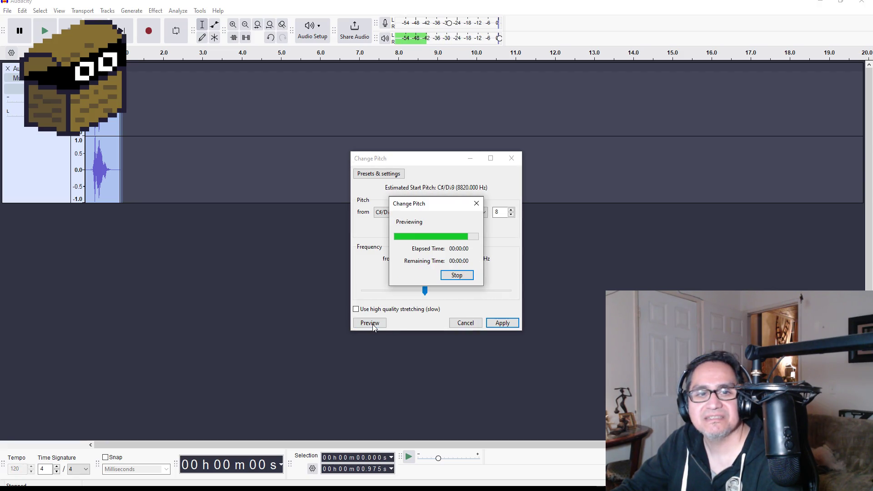
Try B, then raise pitch 2.78 semitones (+17.439%, E), preview repeatedly and apply
click(478, 212)
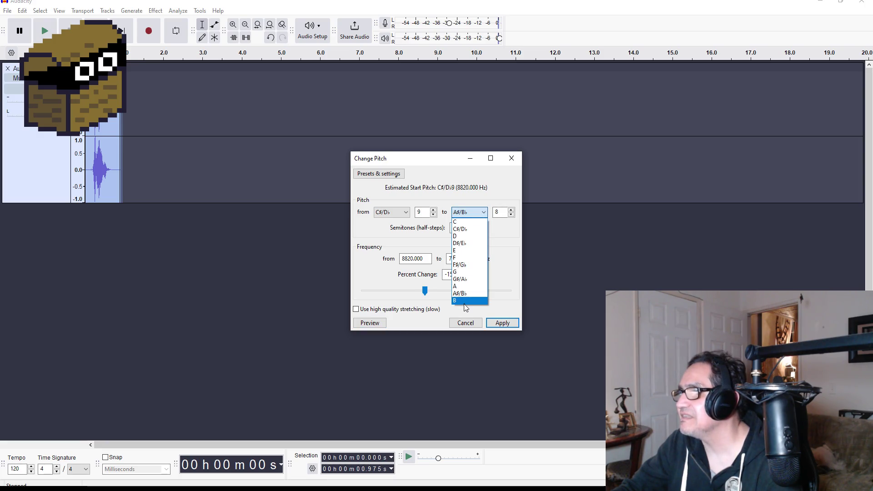
click(470, 300)
click(367, 325)
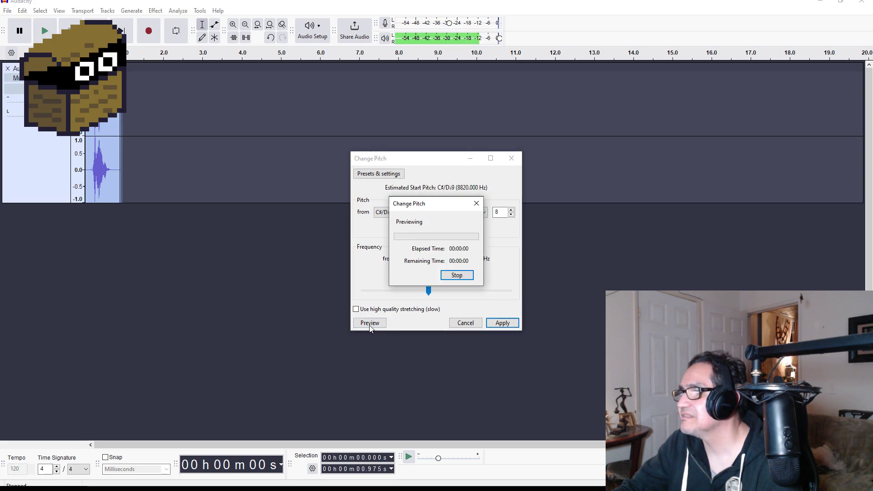
drag(431, 294, 438, 294)
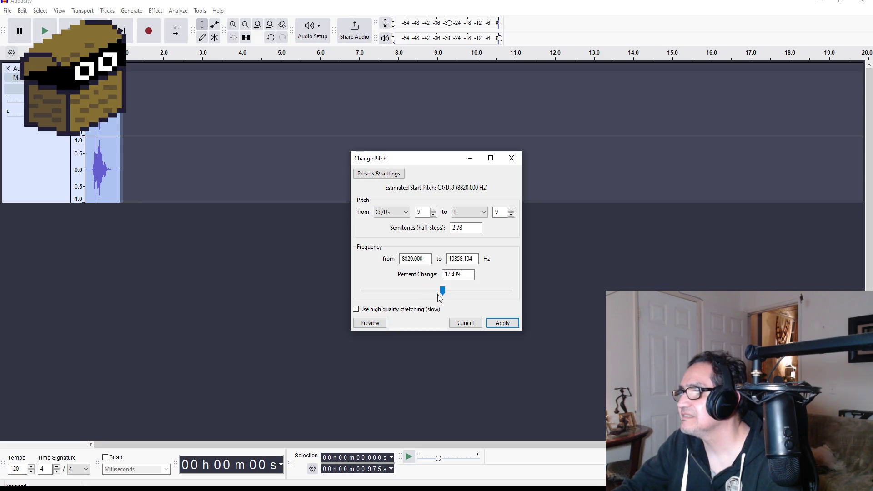
click(374, 326)
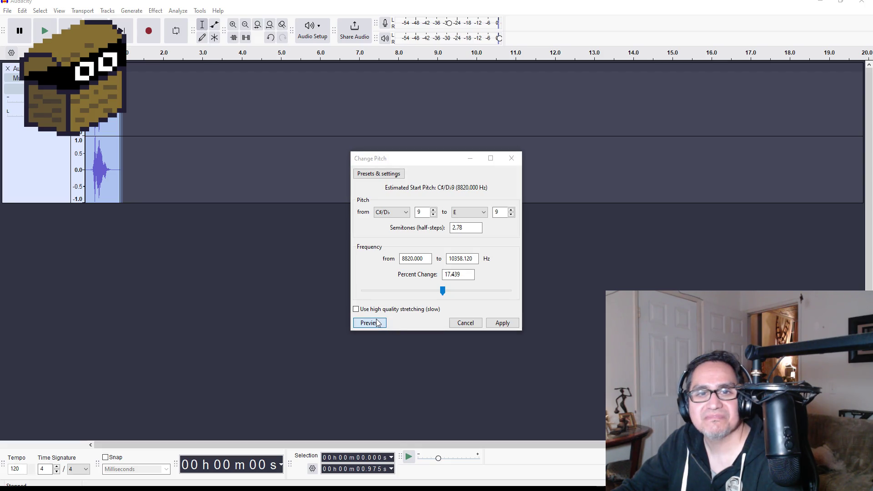
click(377, 323)
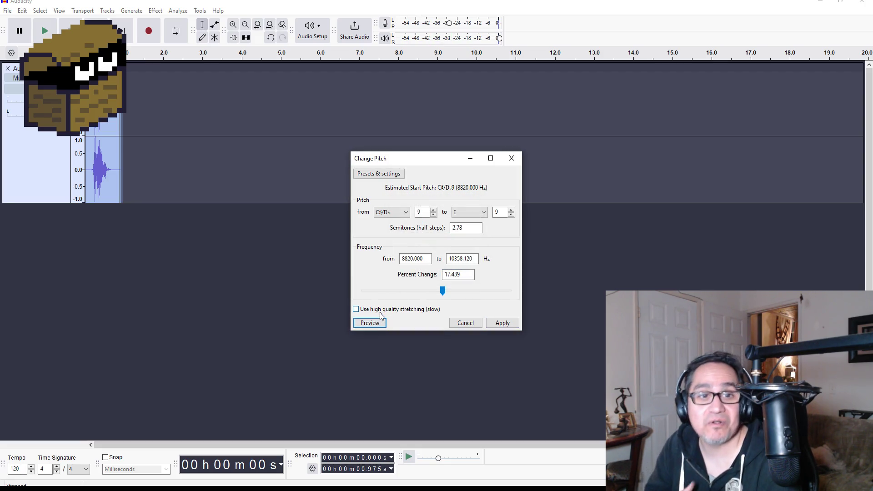
click(370, 324)
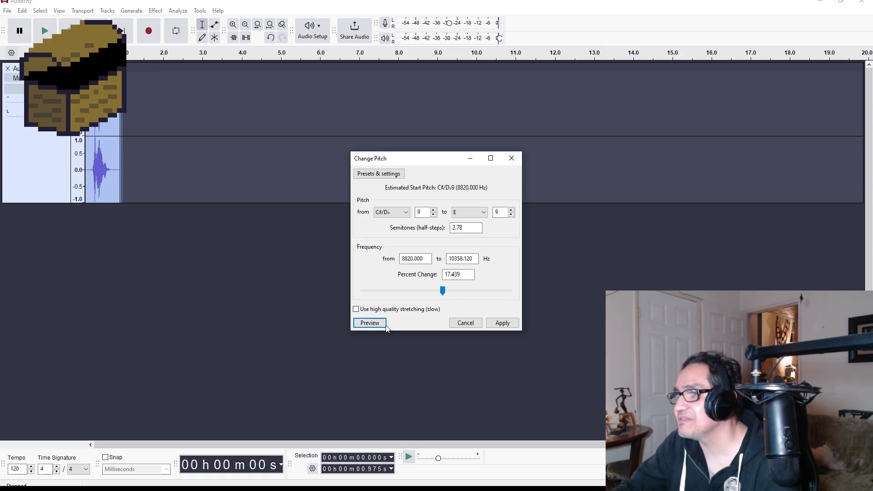
click(377, 324)
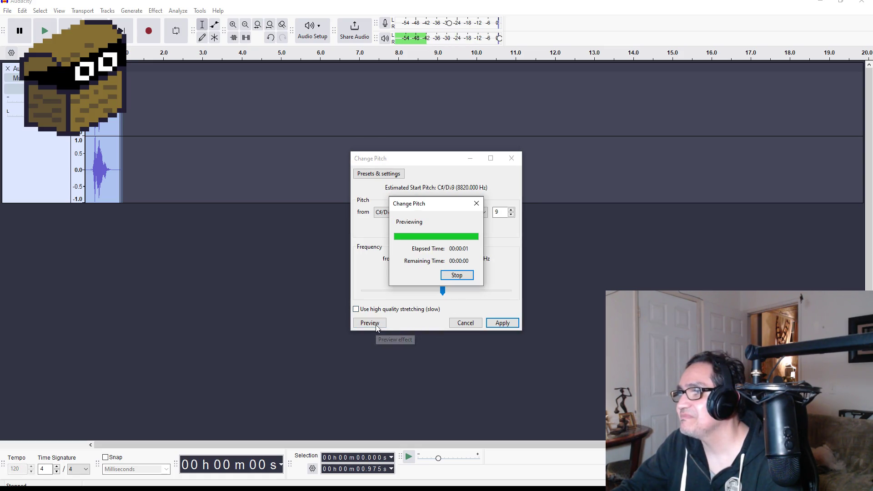
click(504, 324)
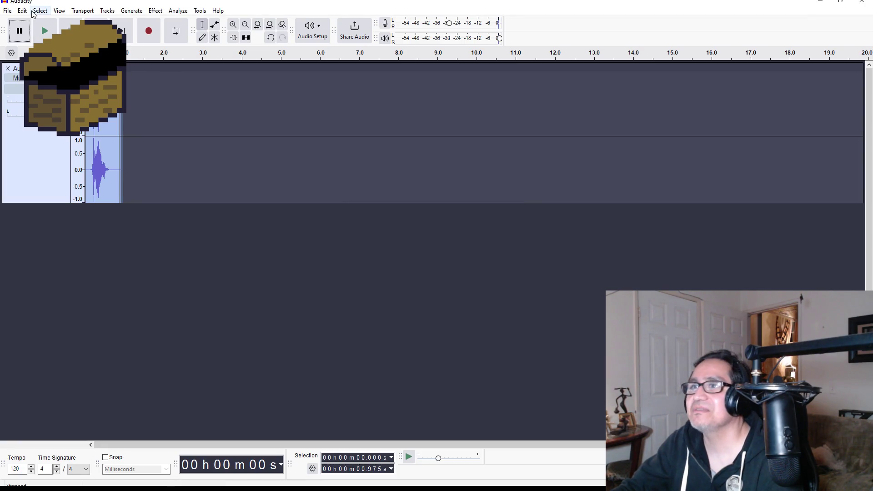
Export the clip as HeyG.wav into Desktop\Dward Dungeon Crawler, then delete all audio from the track
click(9, 11)
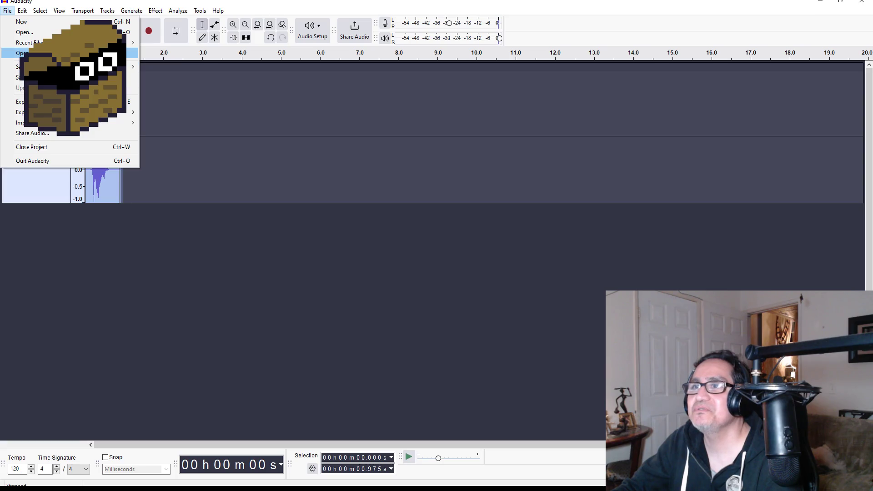
click(68, 101)
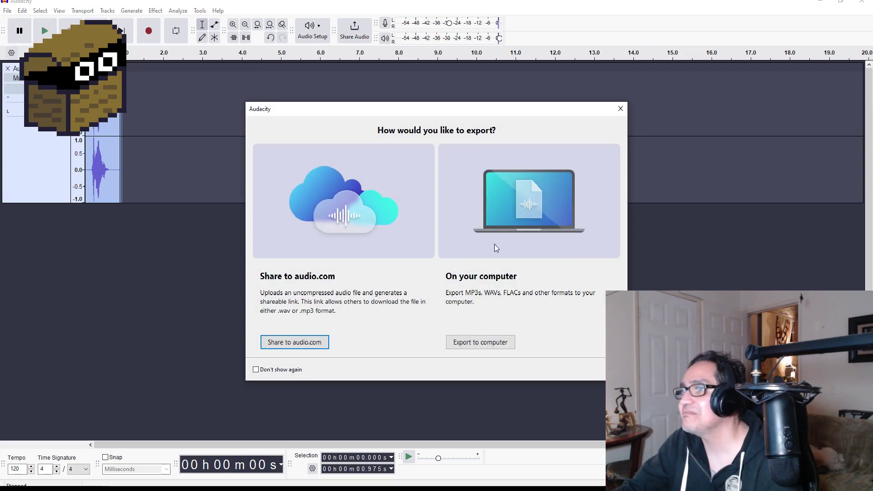
click(500, 343)
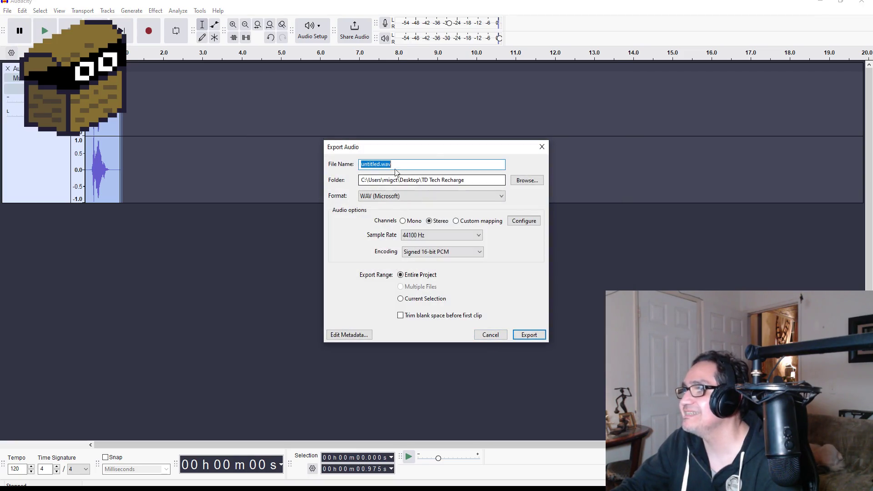
click(539, 180)
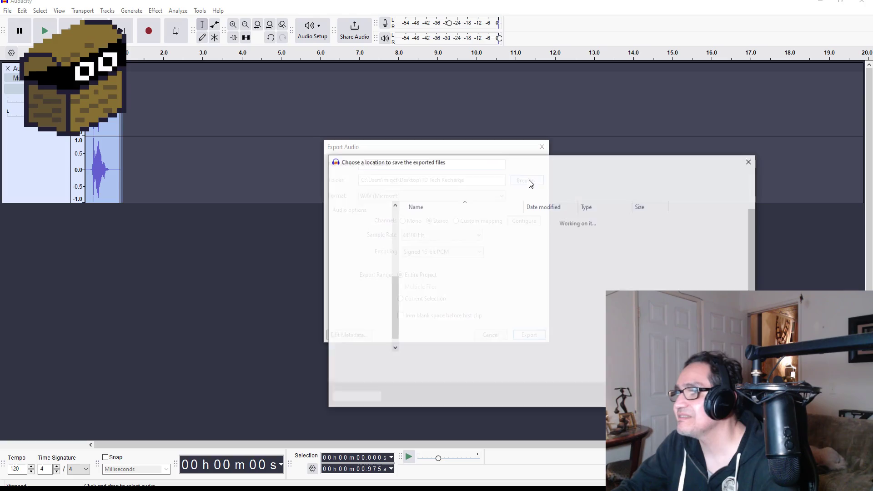
click(367, 227)
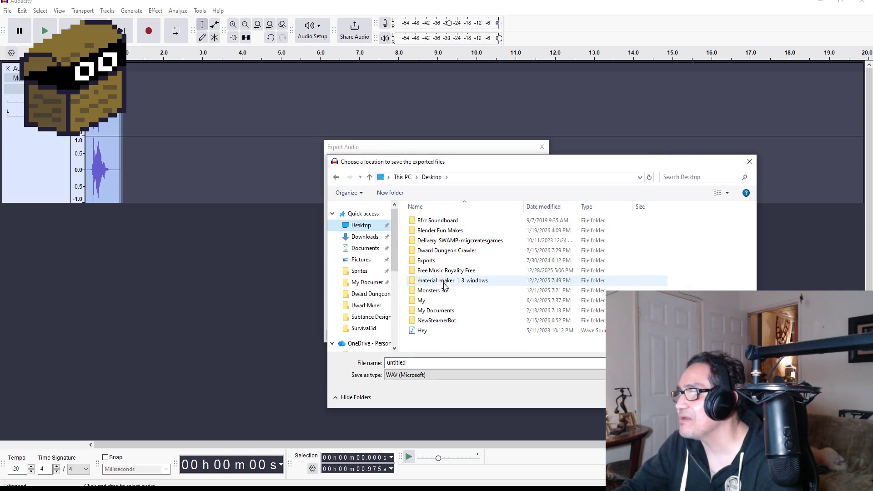
double_click(445, 251)
text(HeyG)
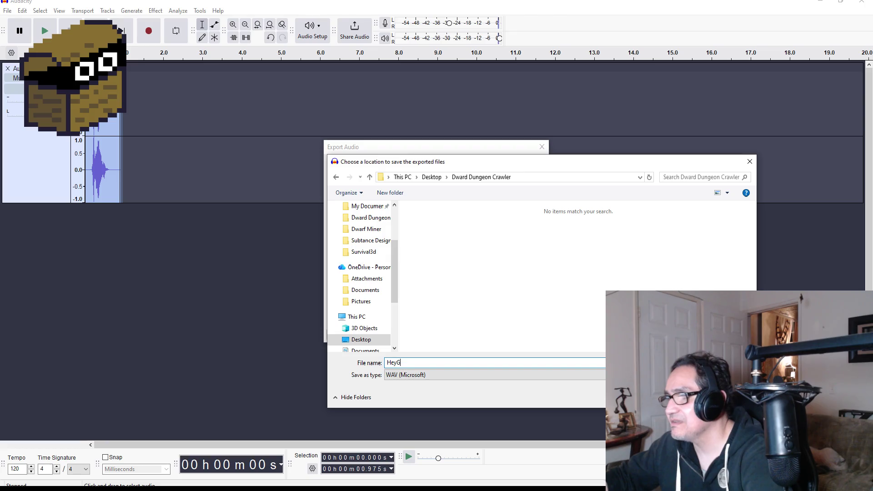
text(o)
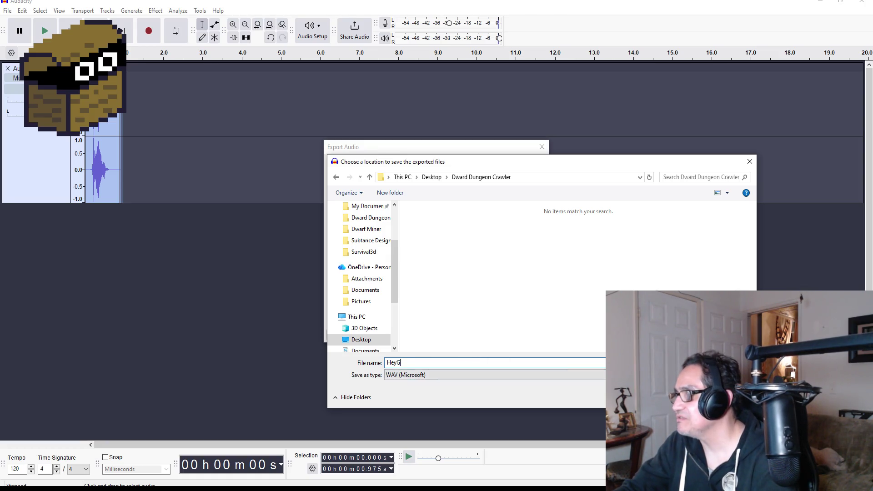
key(Return)
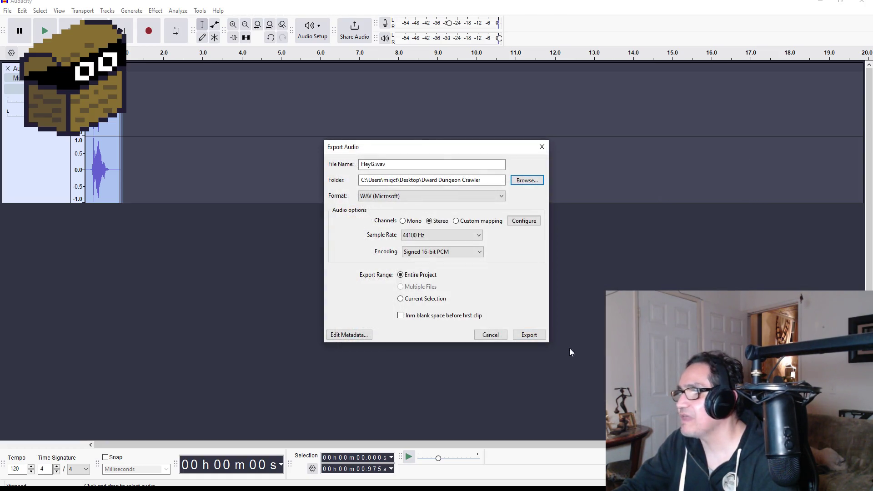
click(528, 334)
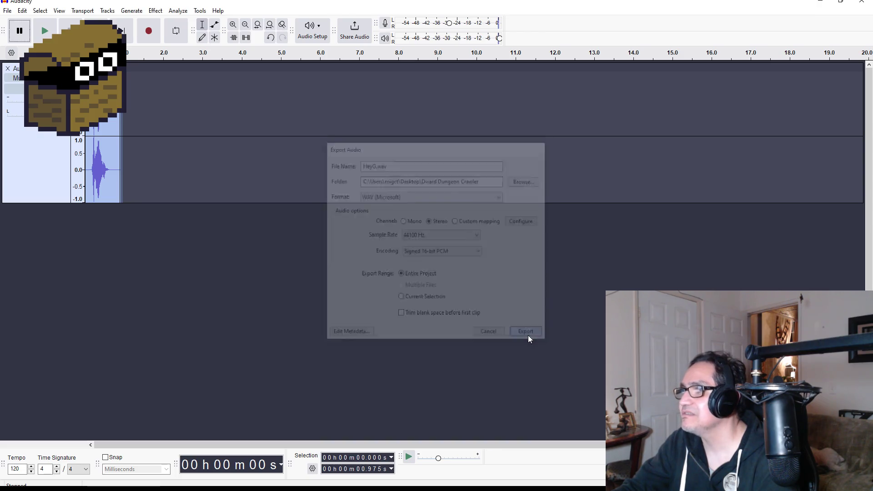
shift+click(156, 74)
key(Delete)
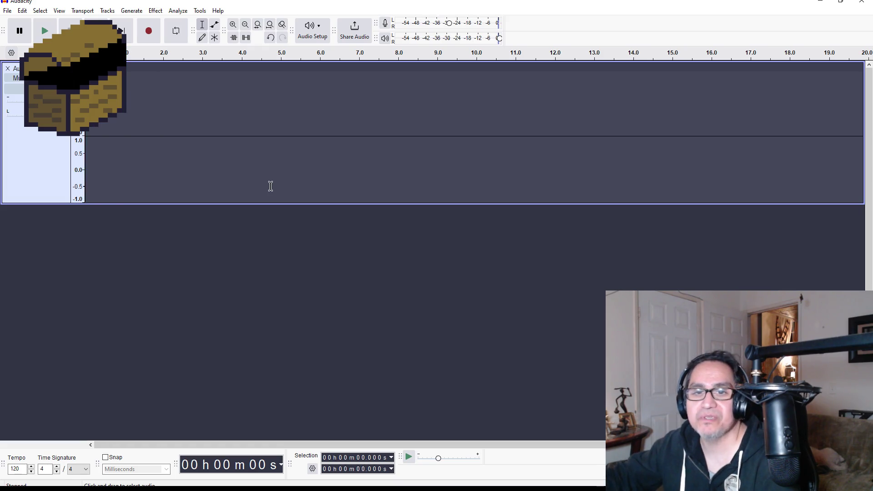
Record a short new voice take and play it back
click(150, 30)
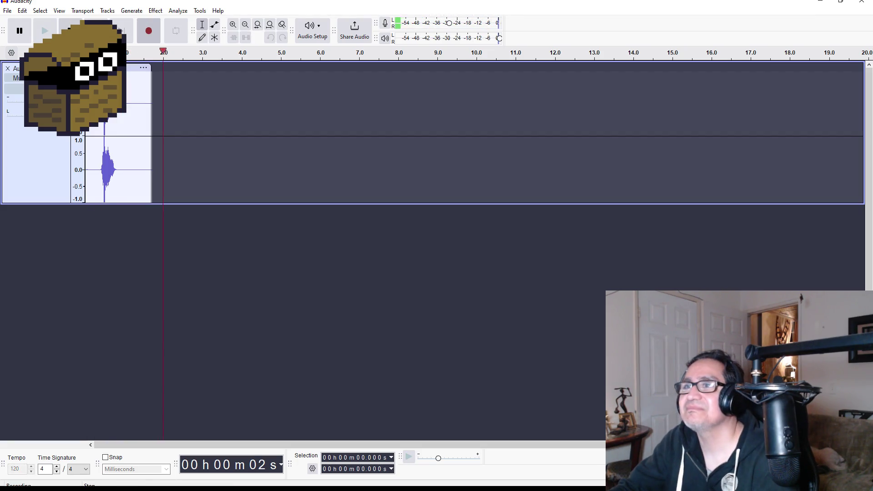
click(70, 26)
click(45, 31)
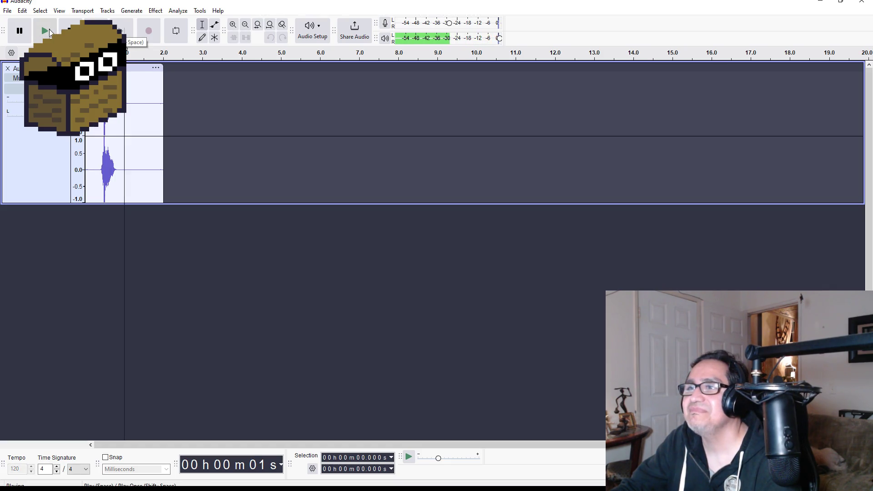
Trim the silence from the take's end and start, leaving about 0.8 seconds, and select the whole clip
drag(171, 80, 124, 81)
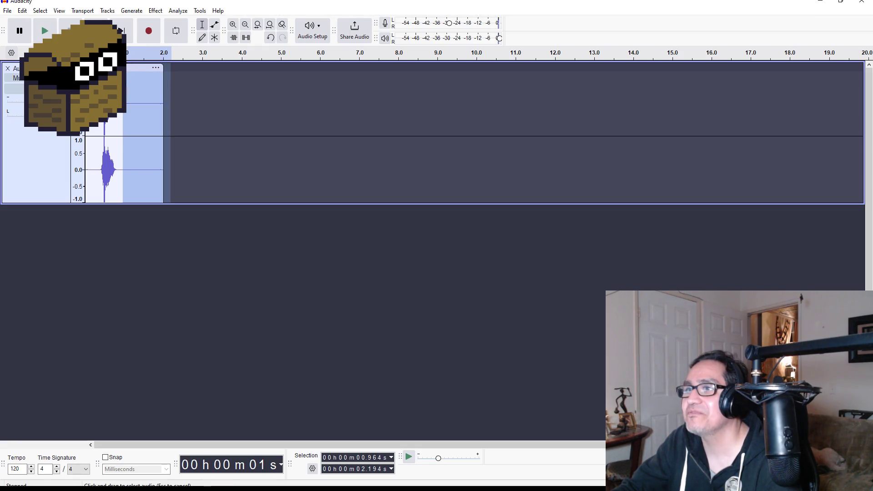
key(Delete)
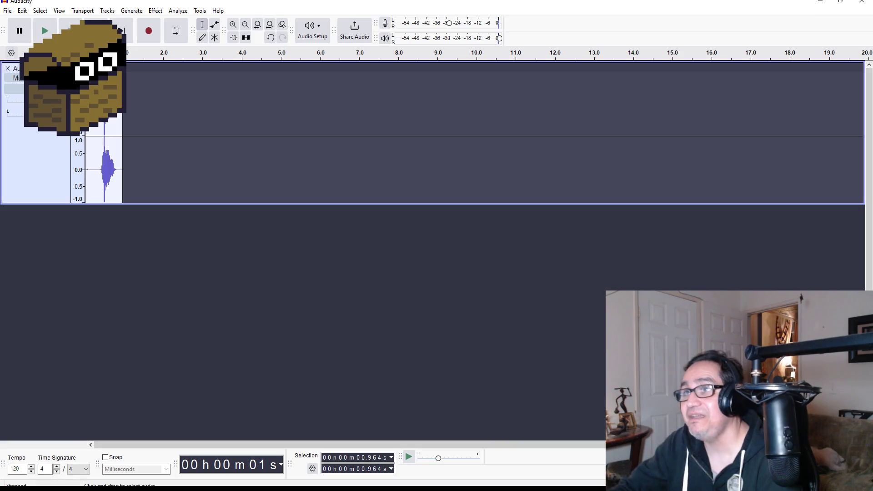
drag(105, 125, 95, 125)
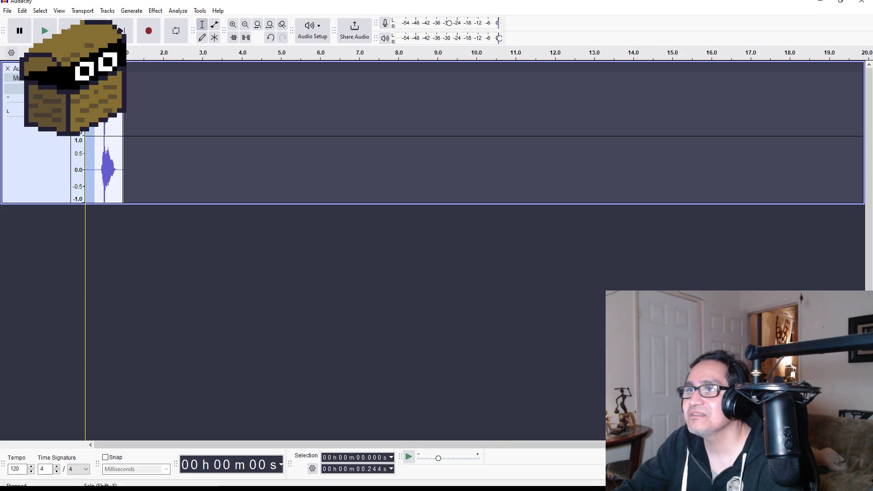
click(44, 30)
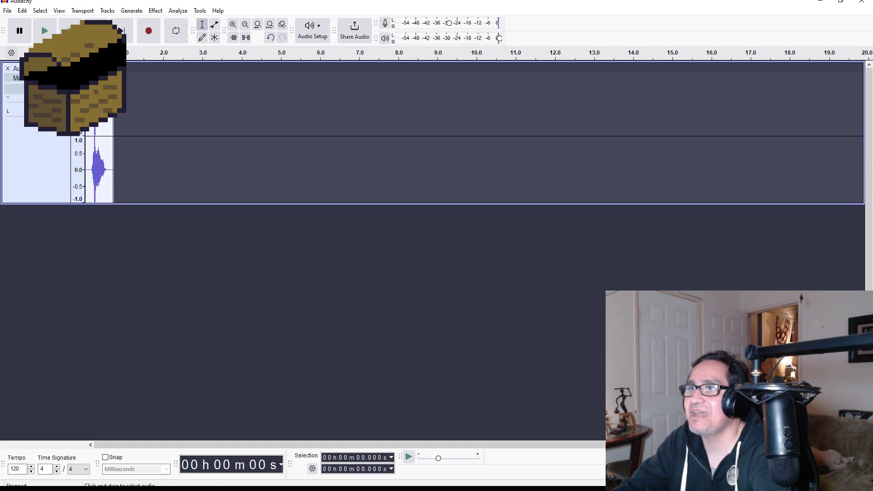
drag(117, 168, 85, 169)
click(155, 10)
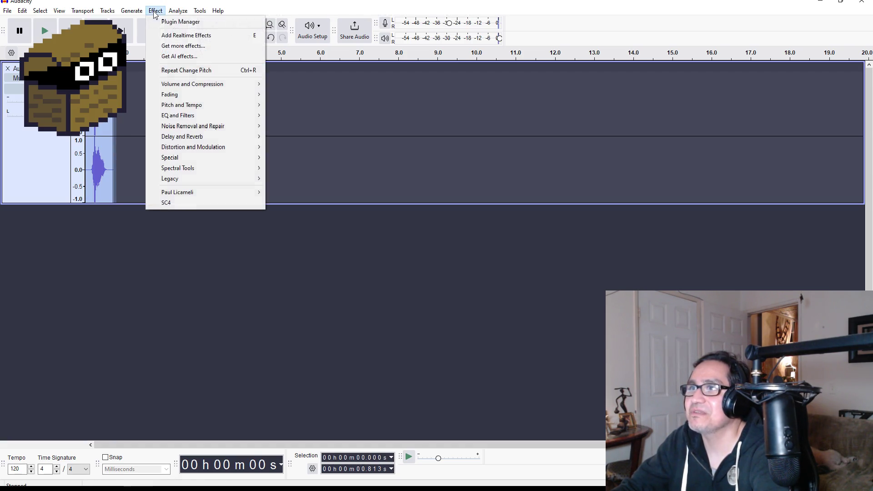
In Change Pitch, choose A as the target note and preview the raised pitch
mouse_move(216, 105)
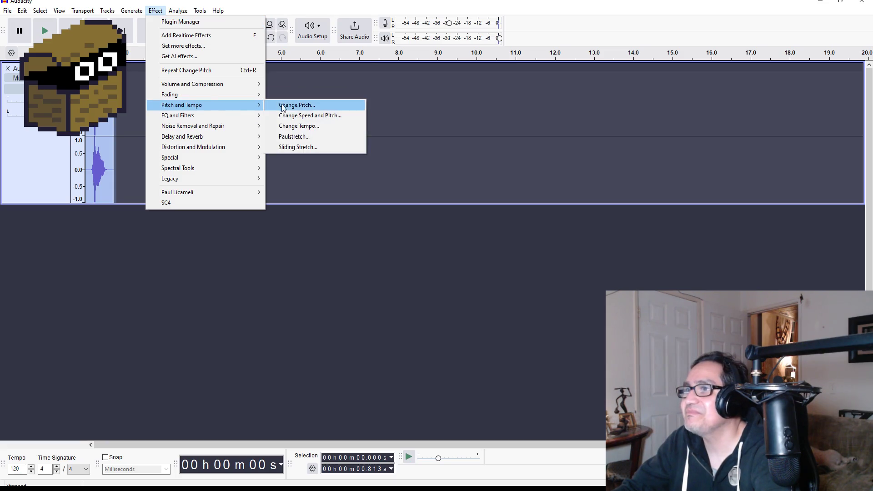
click(292, 108)
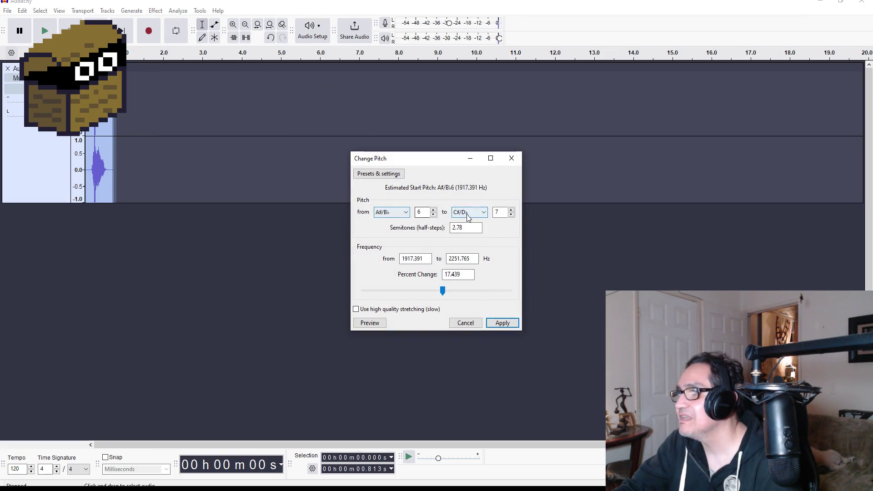
click(469, 216)
click(457, 286)
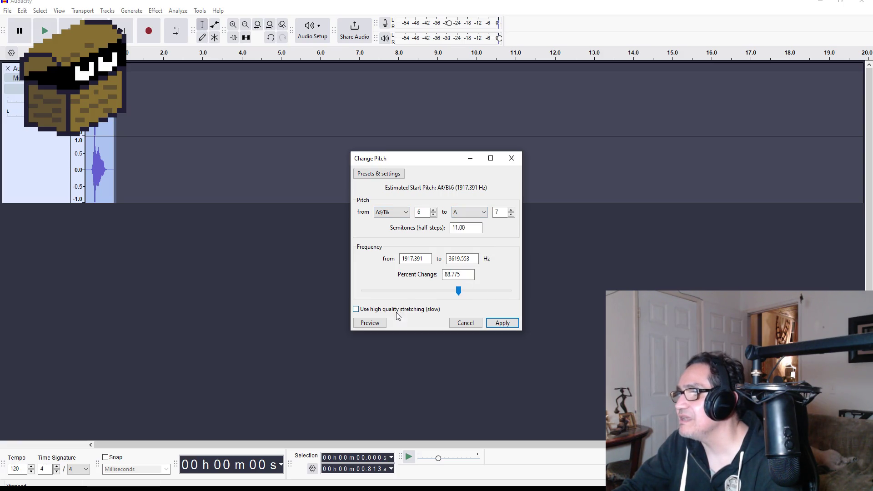
click(375, 322)
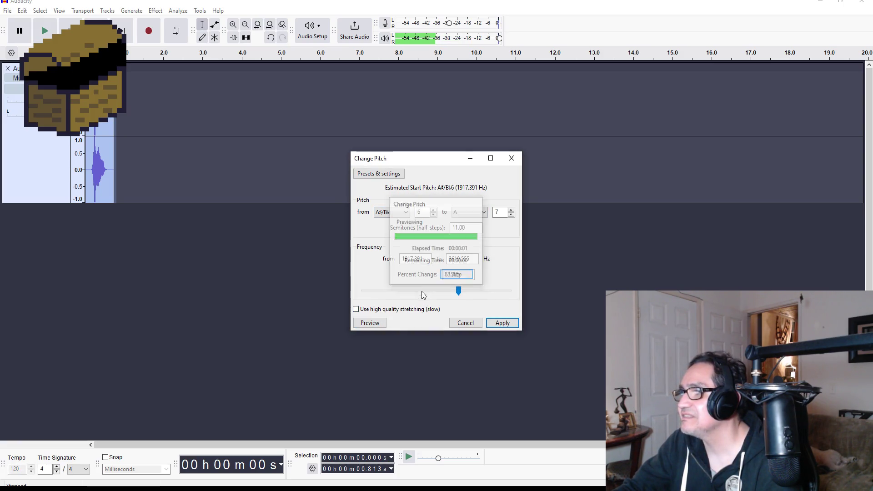
Audition lower and higher pitch settings, from about G6 up toward B
drag(453, 292, 389, 291)
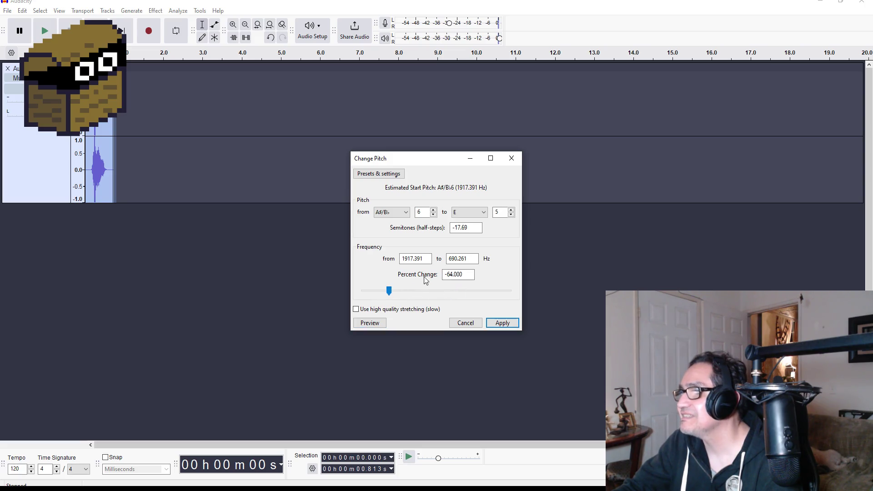
click(375, 324)
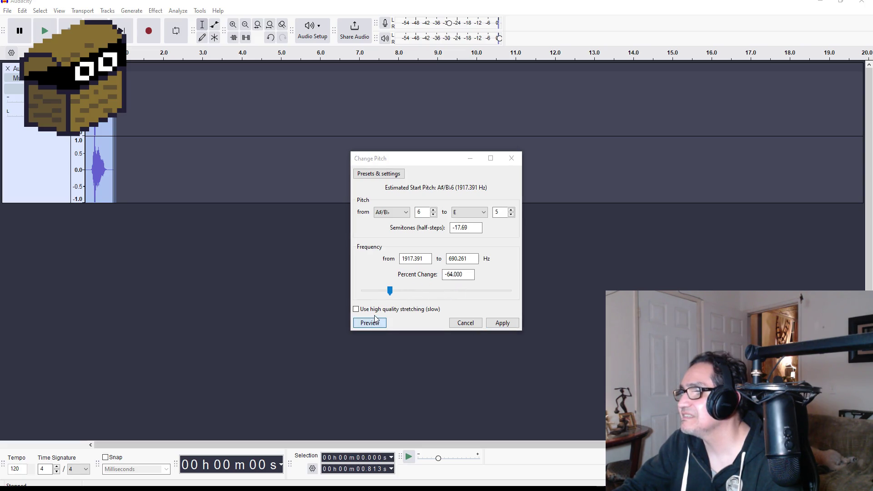
drag(390, 291, 424, 291)
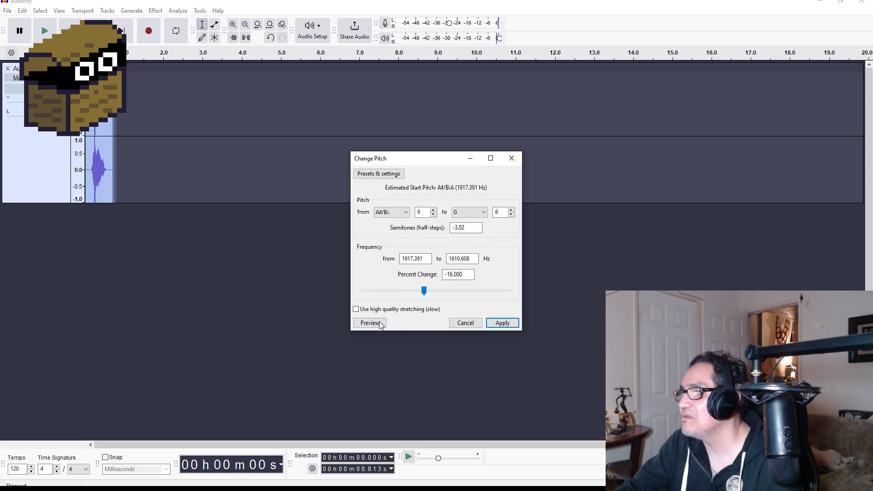
click(379, 325)
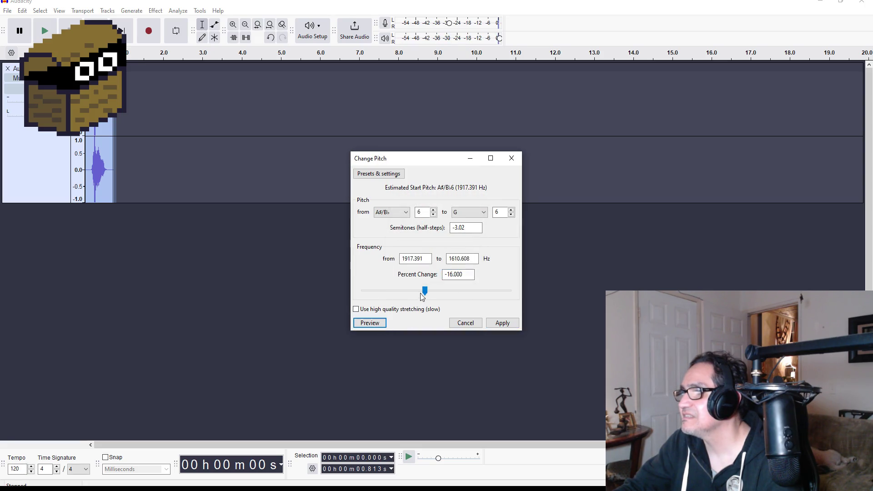
drag(426, 295, 440, 299)
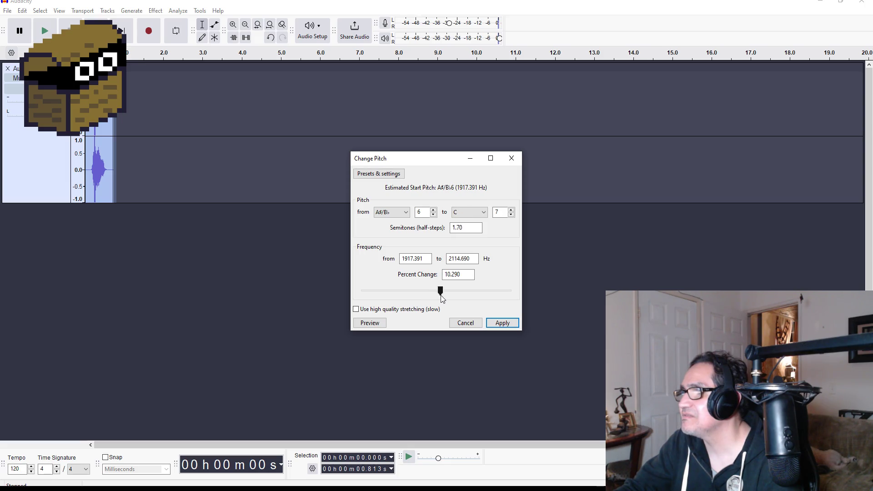
click(373, 324)
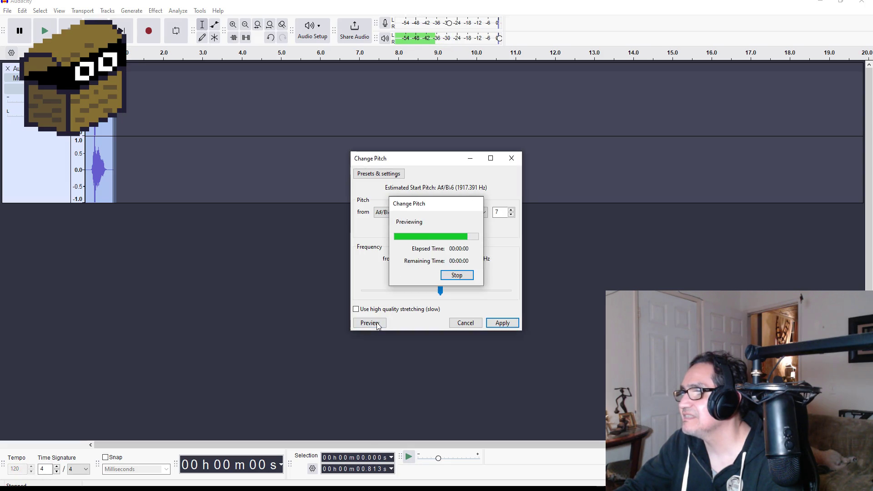
Settle on C7 (1.70 semitones, +10.290%), apply it, and deselect the track
drag(443, 293, 445, 294)
click(379, 324)
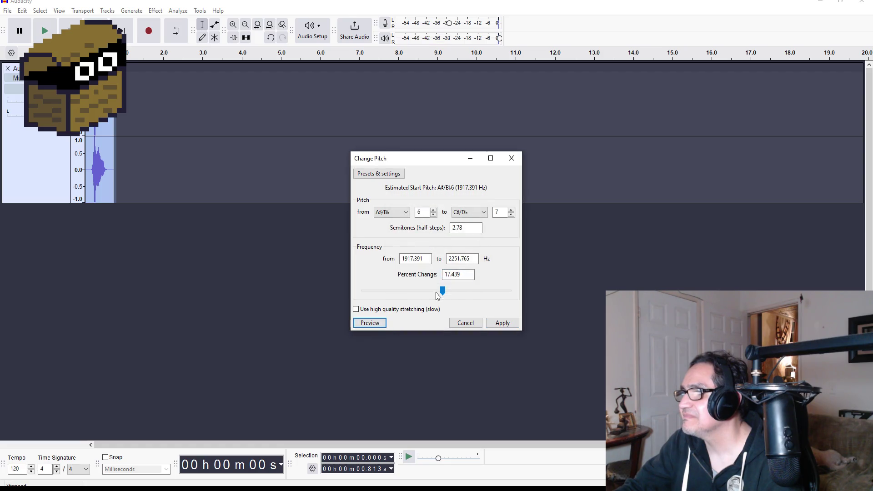
drag(444, 290, 443, 290)
click(374, 324)
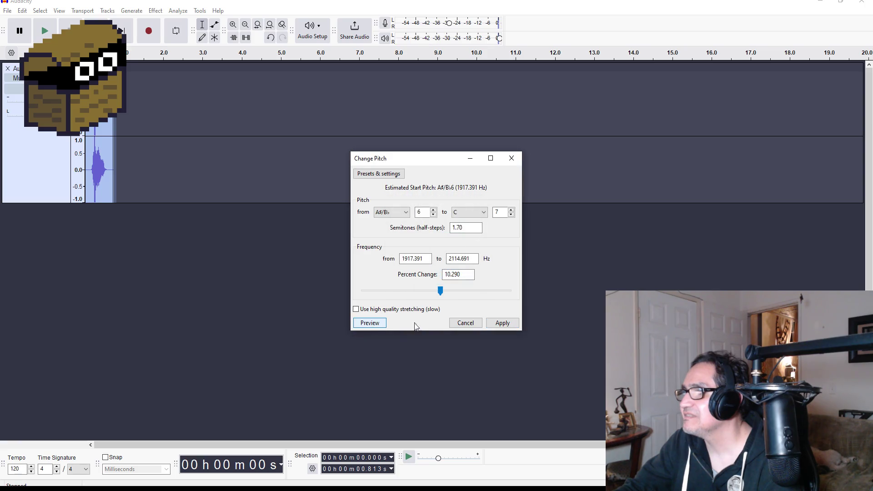
click(379, 326)
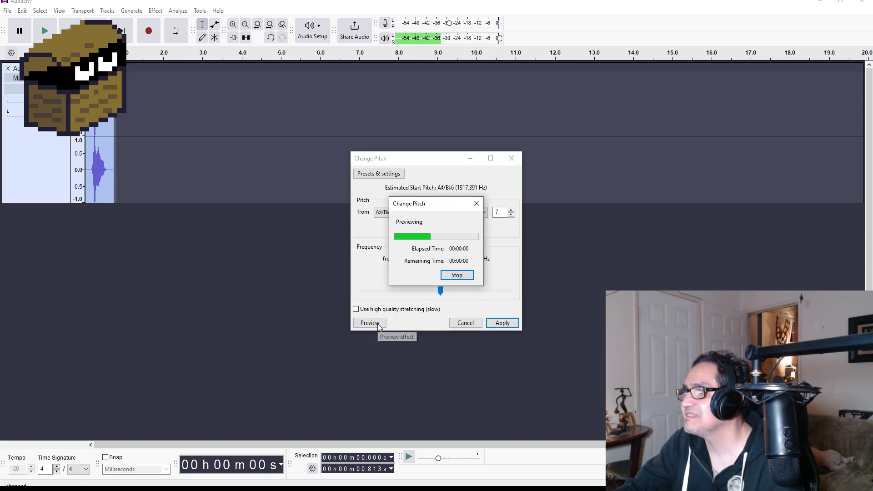
click(508, 324)
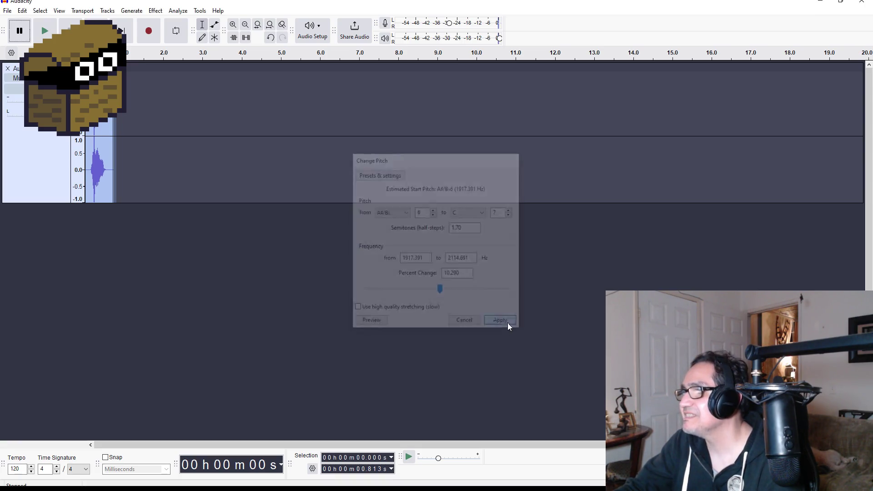
click(250, 296)
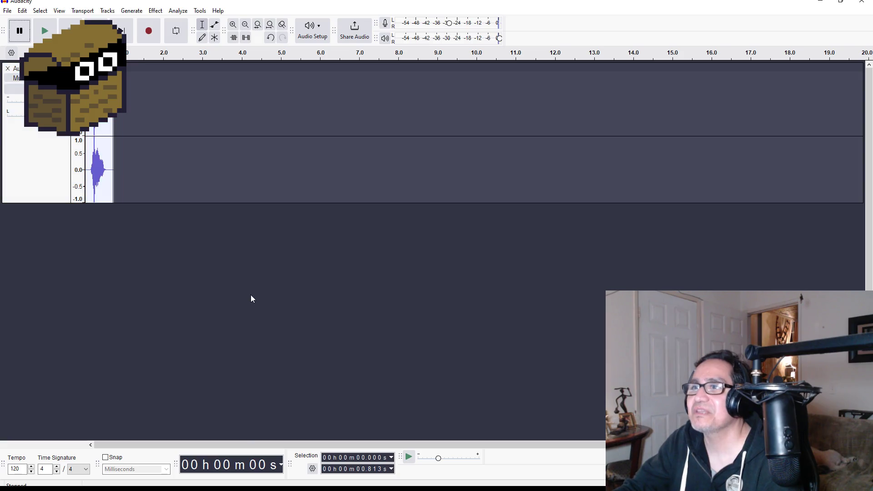
Export the clip as huhG.wav (44100 Hz stereo, 16-bit) into Dward Dungeon Crawler, then minimise Audacity
click(8, 13)
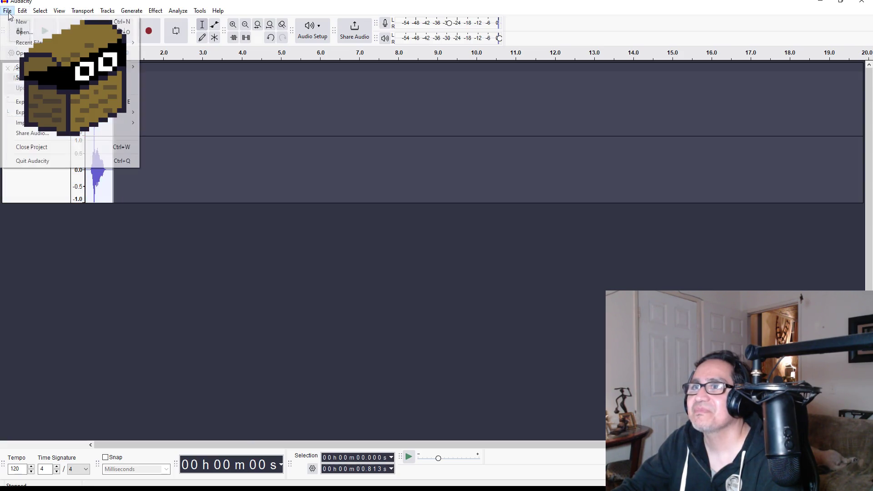
click(68, 101)
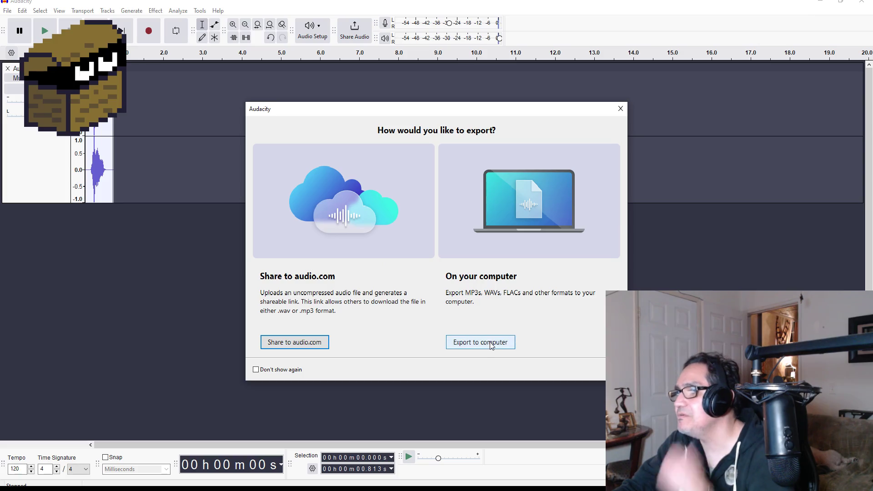
click(489, 342)
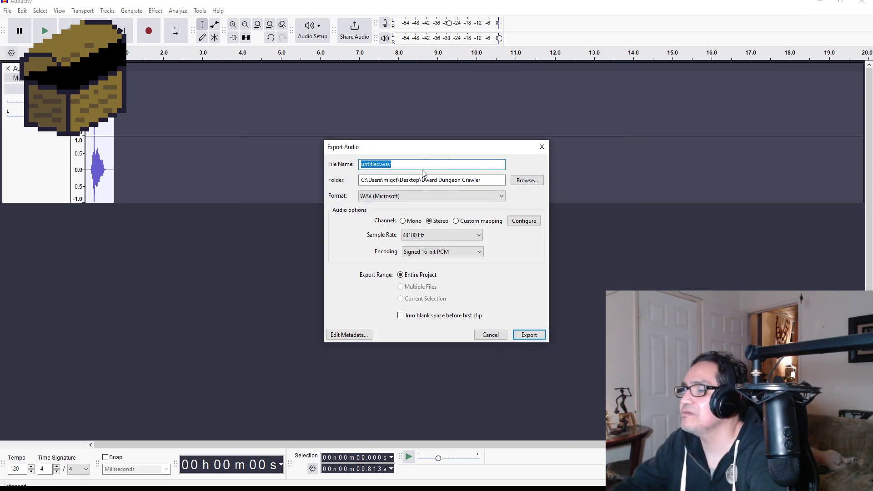
text(Hu)
key(BackSpace)
key(BackSpace)
text(huhG)
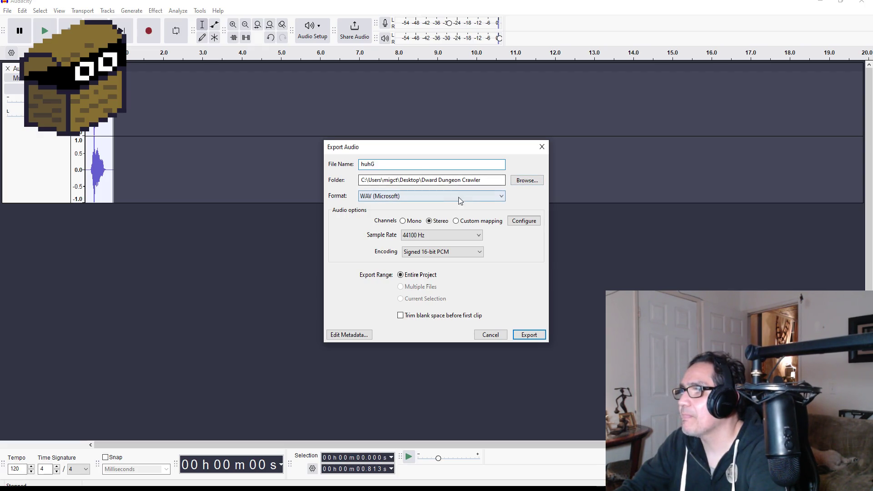
click(533, 340)
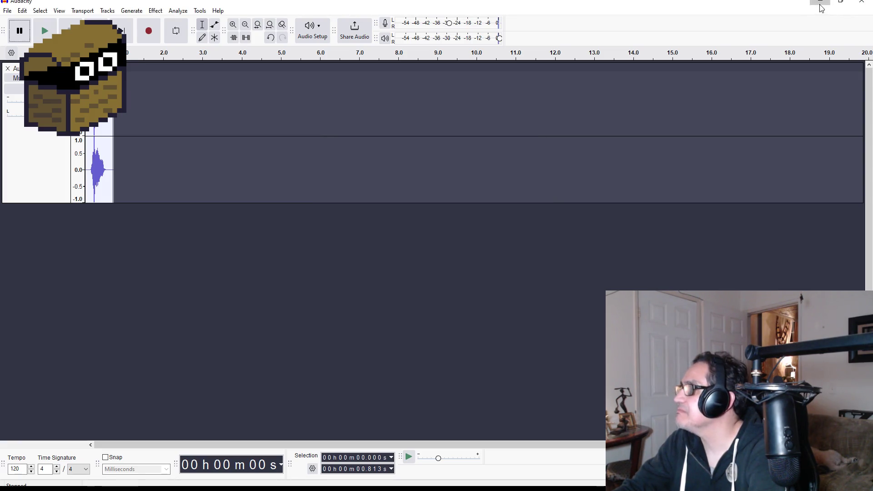
click(820, 5)
Open the Desktop's Dward Dungeon Crawler folder, select HeyG and huhG, and return to Unity
key(alt+Tab)
click(262, 212)
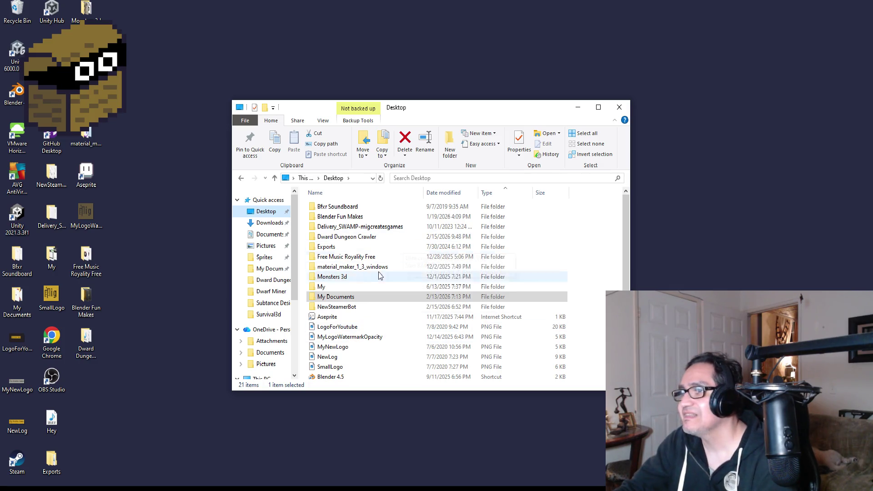
click(354, 269)
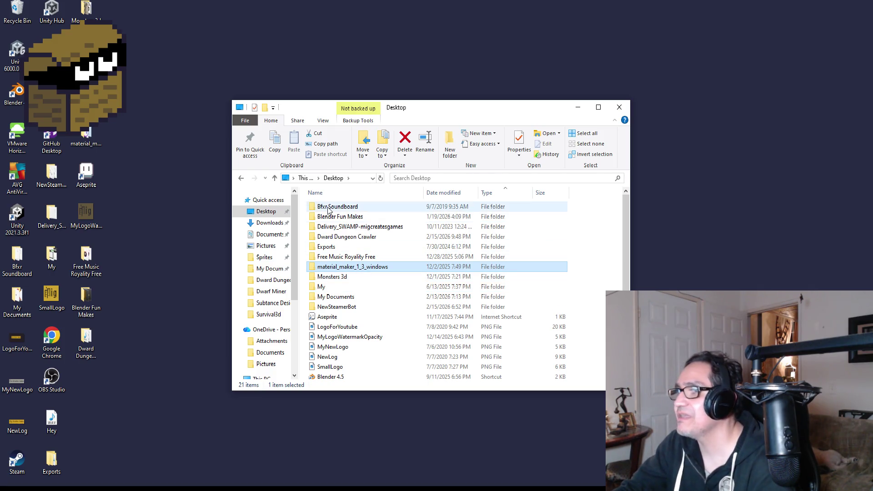
click(346, 218)
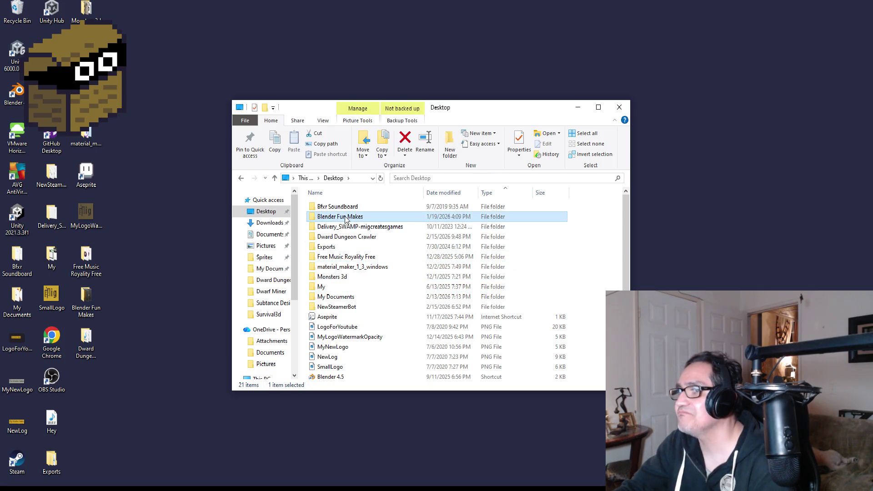
click(357, 258)
click(357, 268)
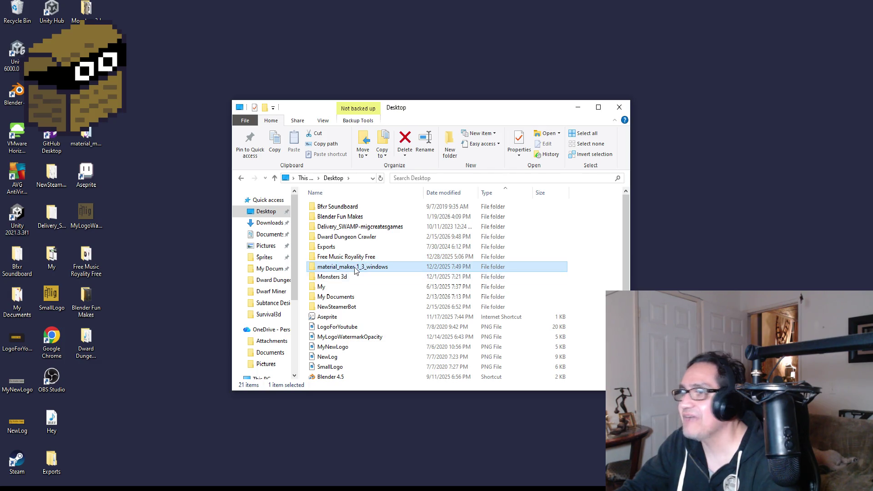
double_click(356, 237)
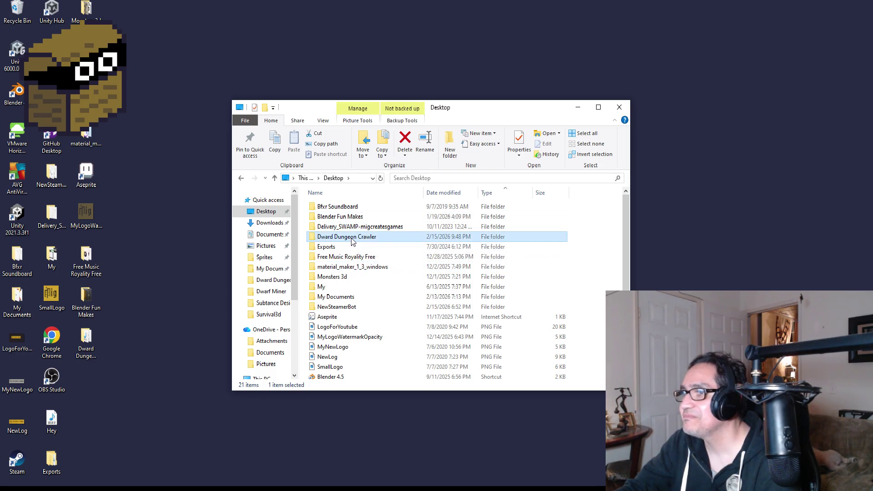
click(544, 216)
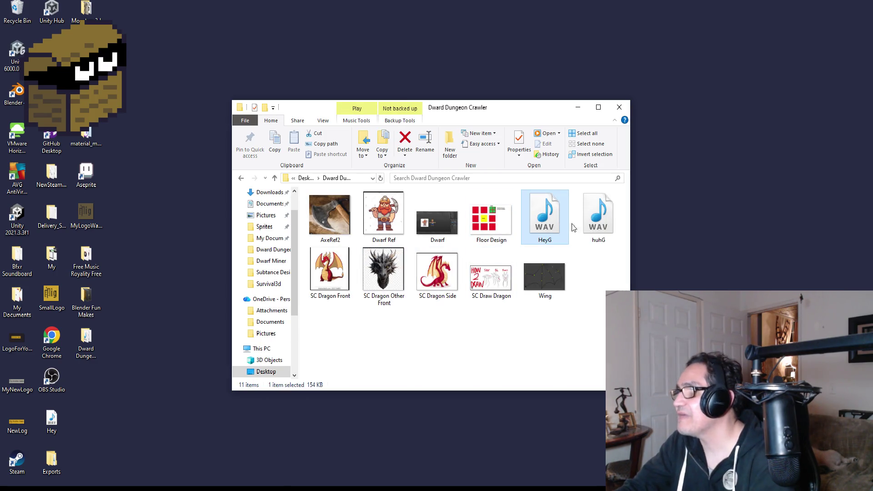
ctrl+click(598, 226)
key(alt+Tab)
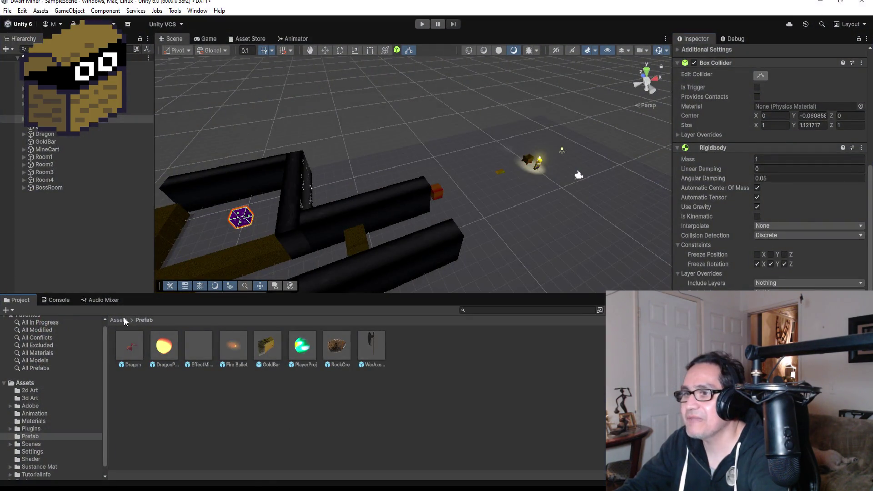
Create a new folder named 'Resources' in the Assets root via the right-click Create menu
click(123, 318)
right_click(471, 390)
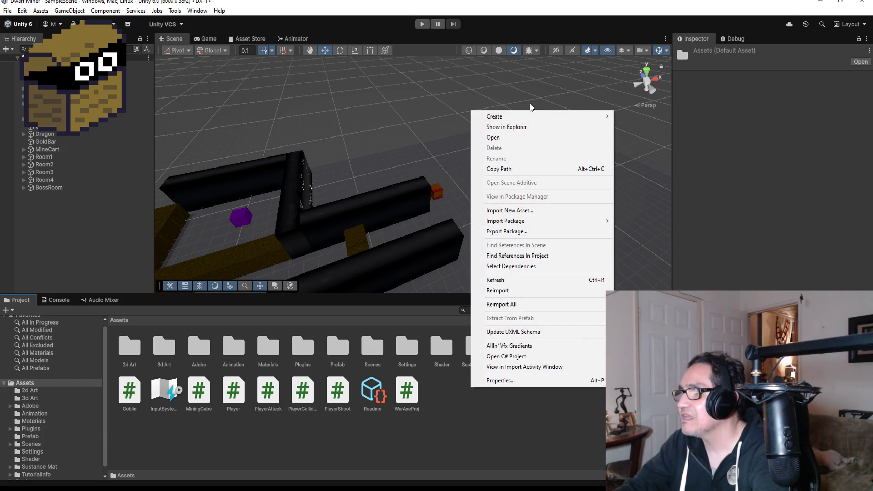
mouse_move(526, 117)
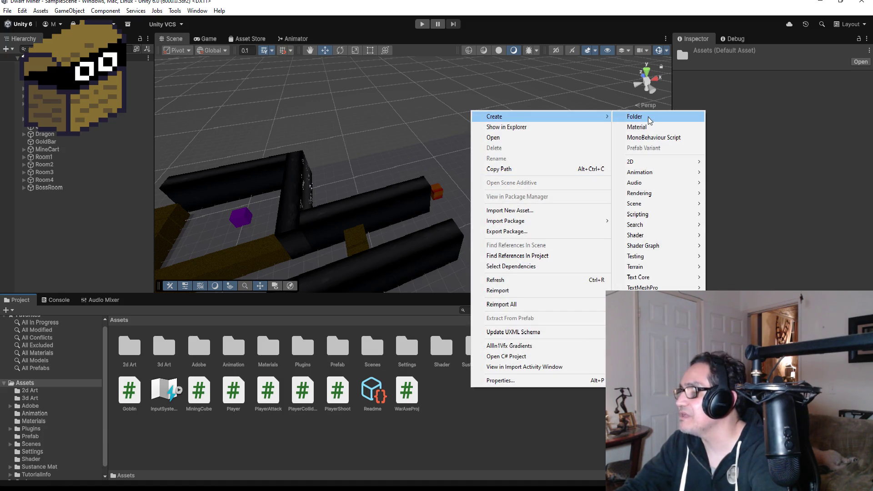
click(635, 116)
text(Resources)
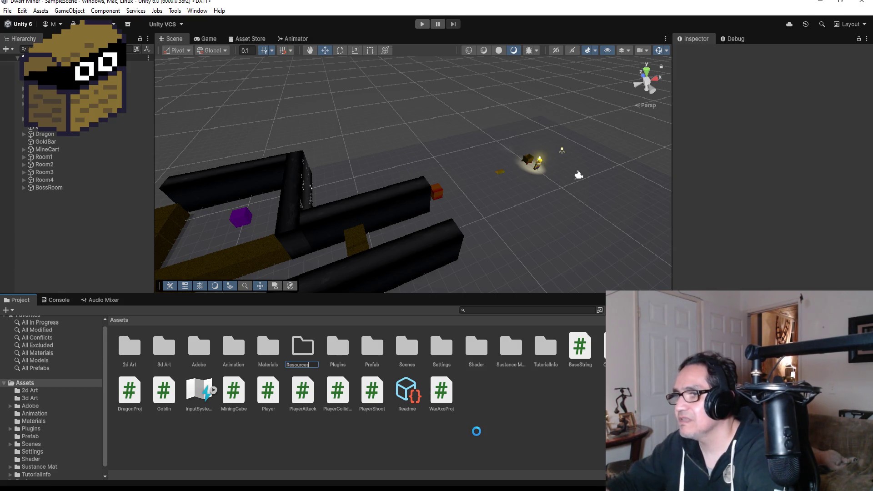
key(Return)
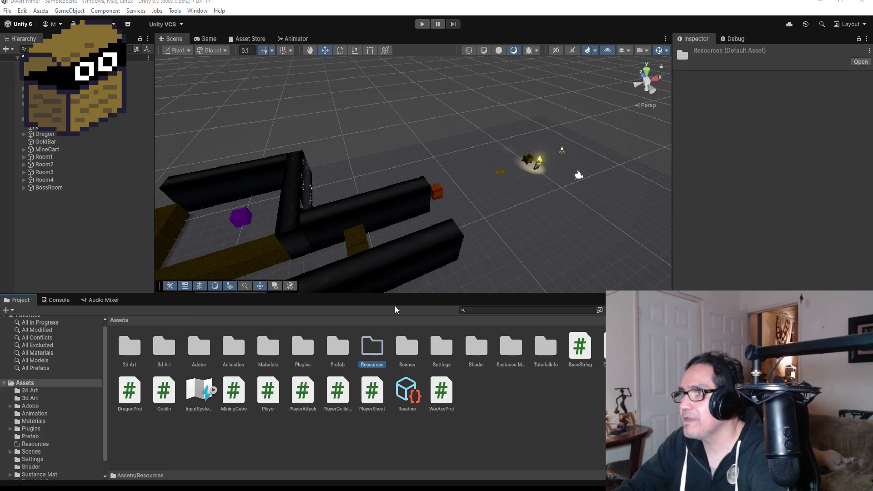
Drop HeyG and huhG into Unity's Resources folder, minimise Explorer, and return to Visual Studio
key(alt+Tab)
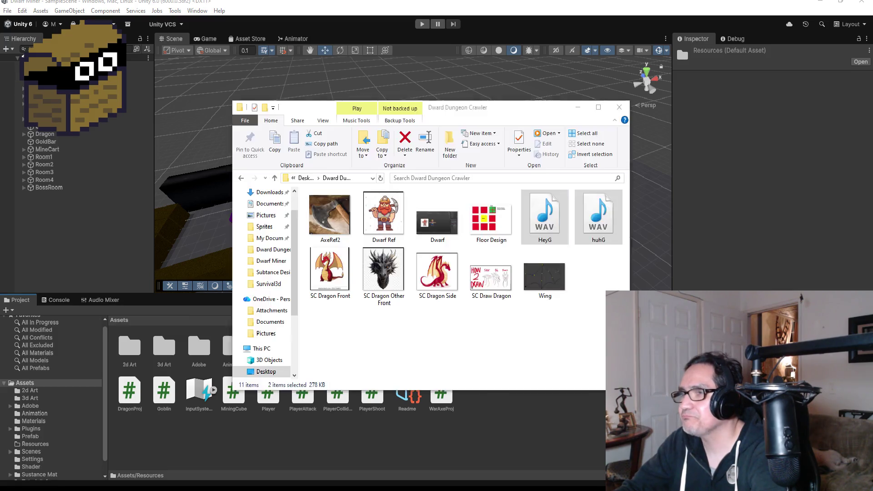
mouse_move(529, 113)
mouse_down()
mouse_move(526, 25)
mouse_move(512, 20)
mouse_up()
drag(376, 353, 375, 354)
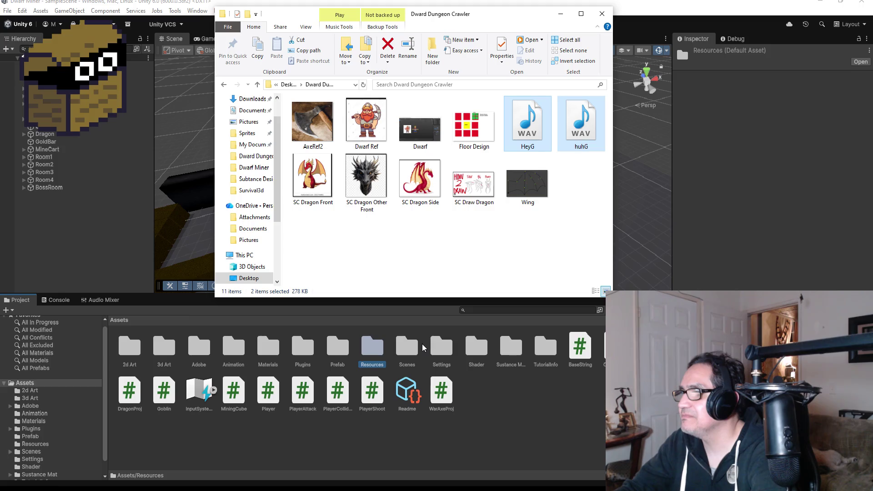
click(560, 13)
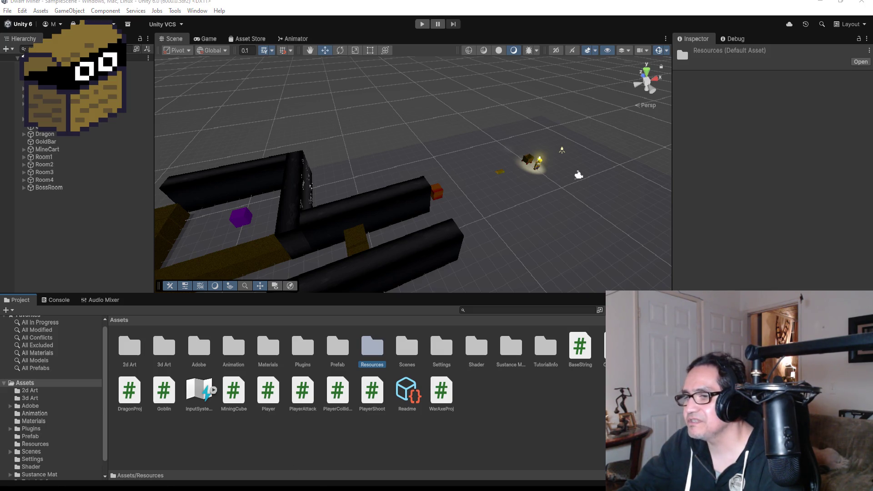
mouse_move(214, 483)
click(277, 455)
scroll(331, 234, up, 10)
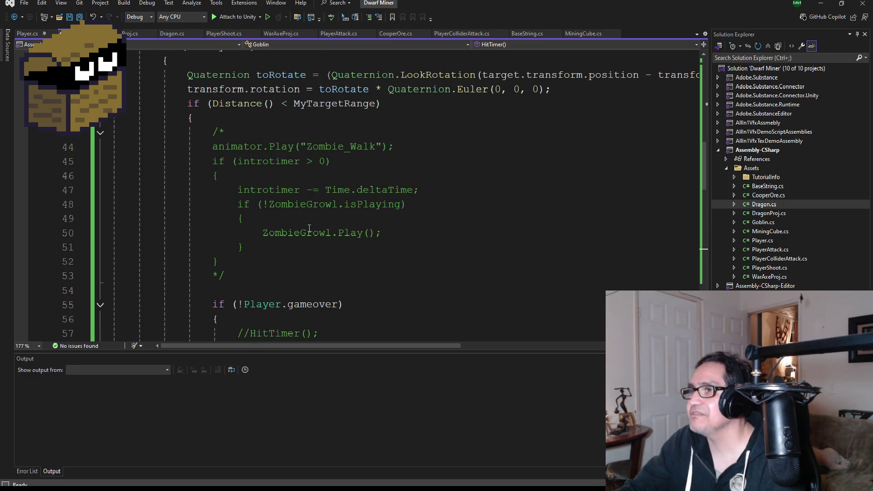
click(372, 233)
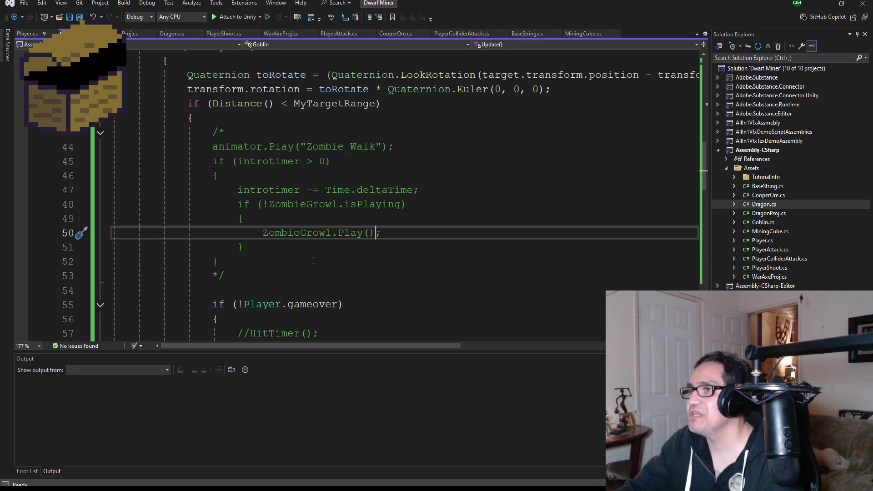
key(alt+Tab)
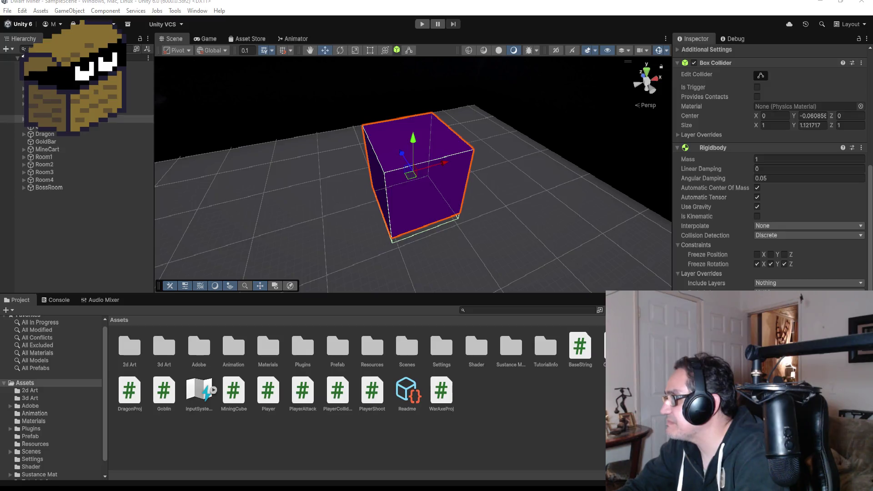
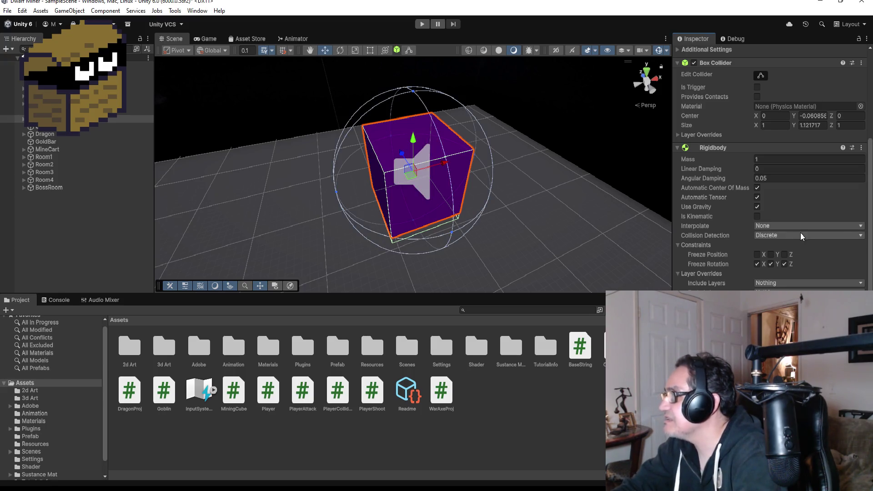
Remove the Goblin (Script) component from the purple enemy cube
scroll(801, 235, down, 10)
click(861, 245)
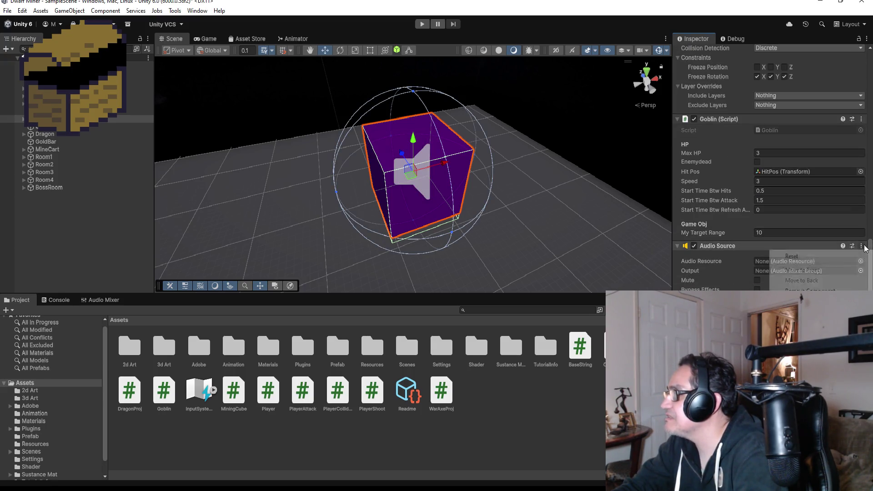
click(809, 291)
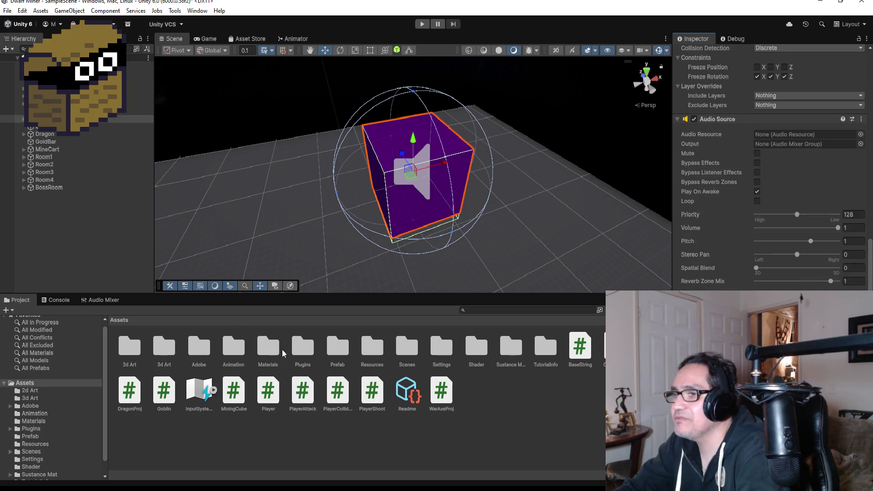
Give the enemy's Audio Source the HeyG clip from Resources, volume 0.6, Play On Awake off
double_click(372, 349)
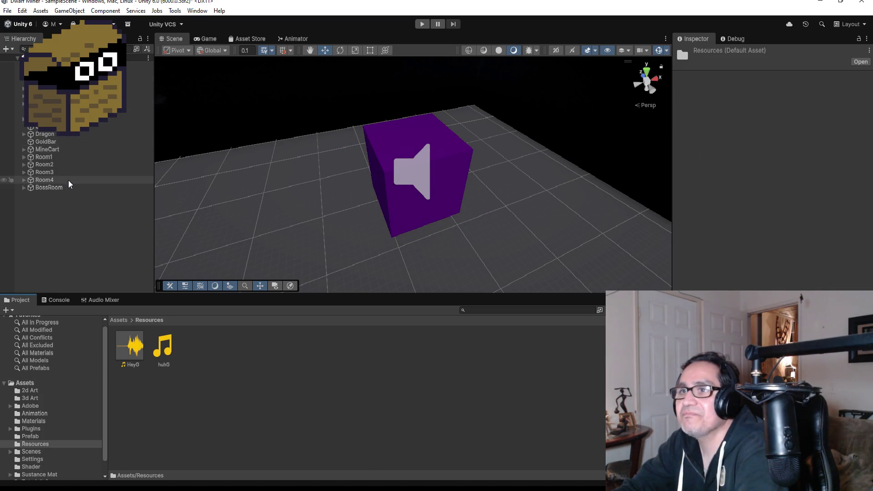
click(168, 351)
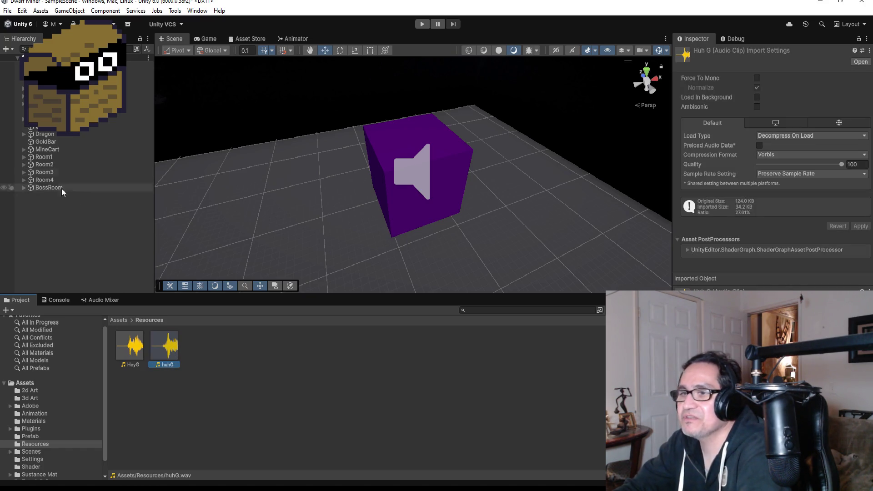
click(45, 118)
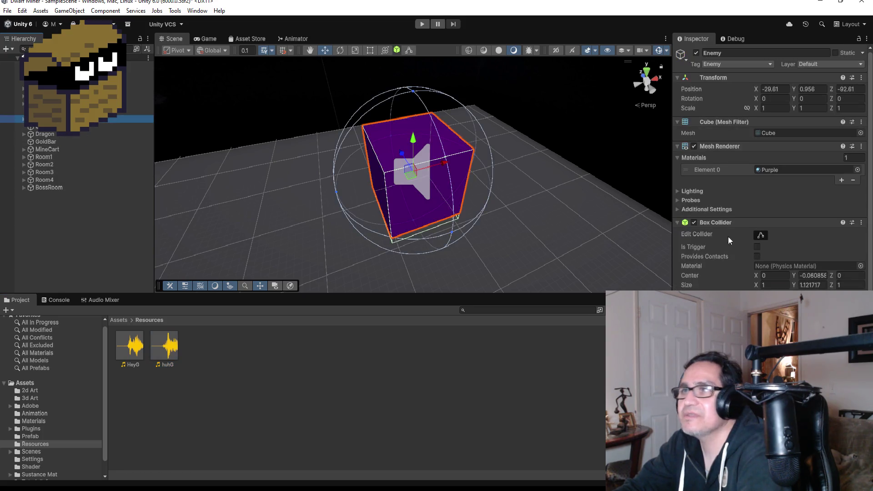
scroll(772, 181, down, 5)
scroll(772, 168, down, 5)
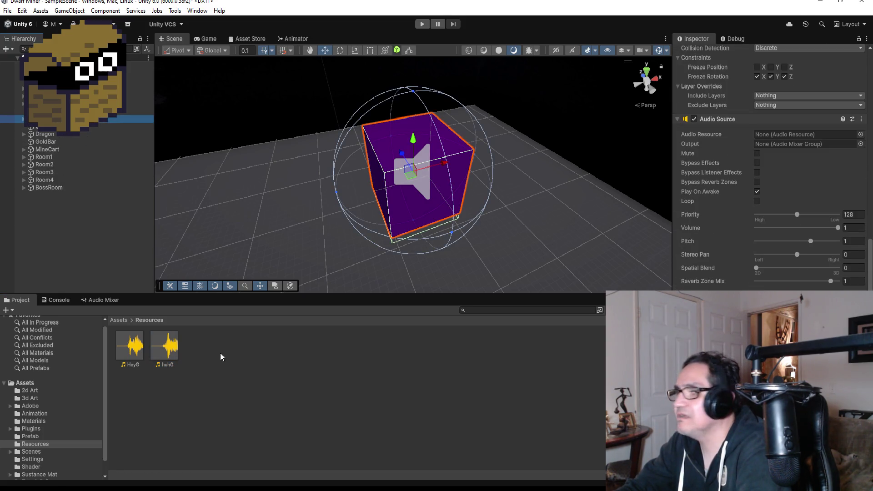
mouse_move(129, 347)
mouse_down()
mouse_move(804, 155)
mouse_move(797, 134)
mouse_up()
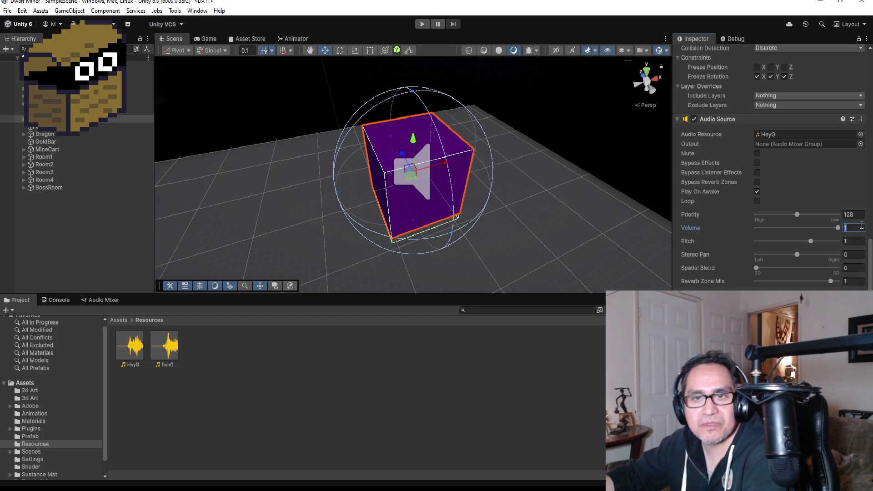
key(BackSpace)
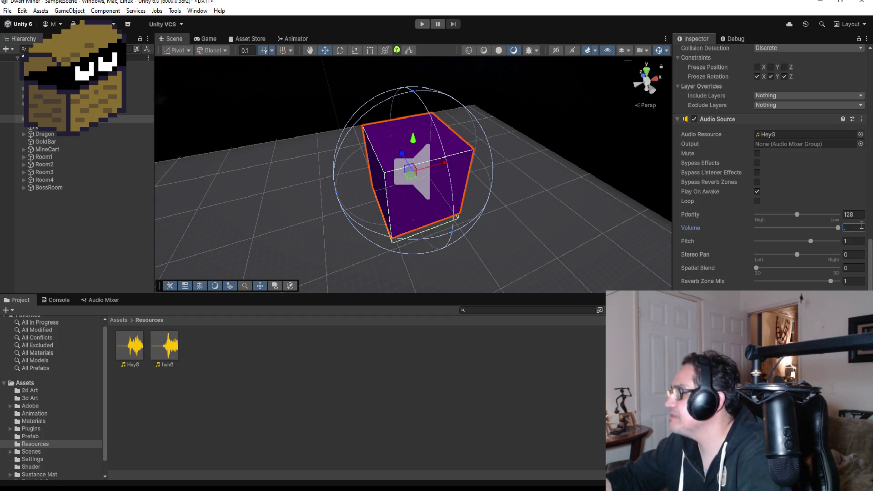
text(0.6)
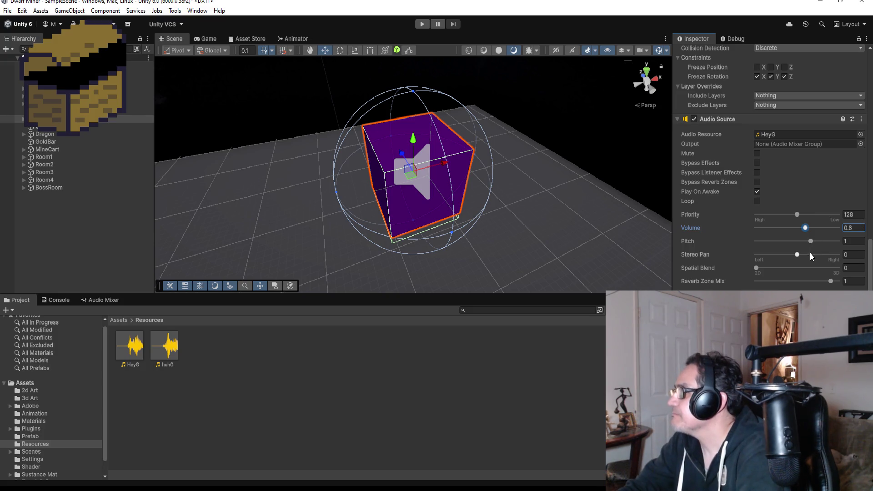
click(756, 191)
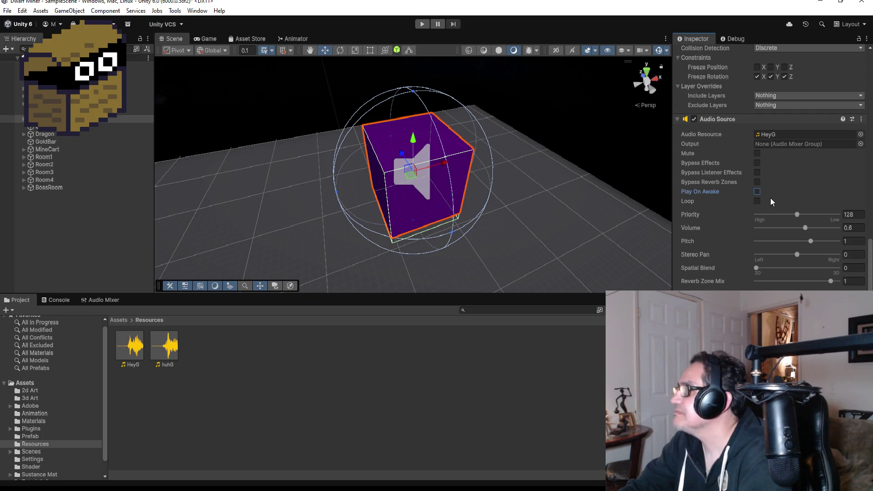
scroll(773, 197, up, 5)
scroll(781, 198, down, 3)
scroll(778, 282, down, 2)
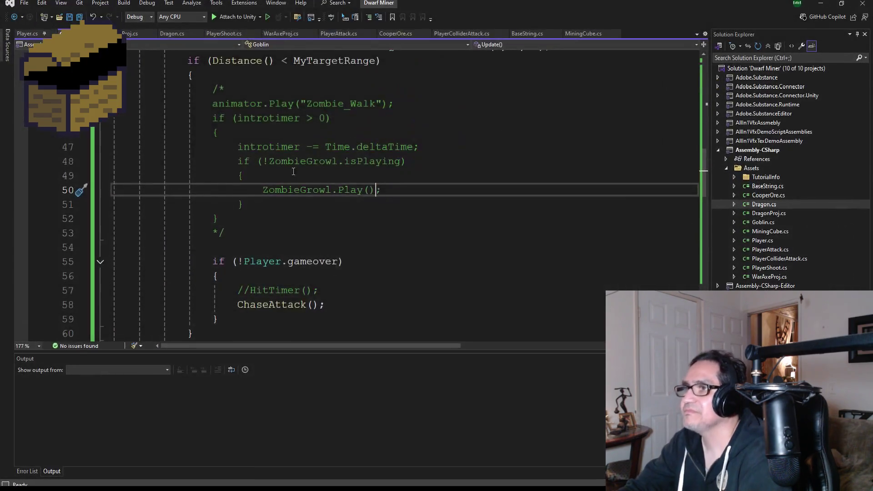
Delete the /* */ markers in Update and comment out the animator.Play line with //
scroll(324, 162, down, 5)
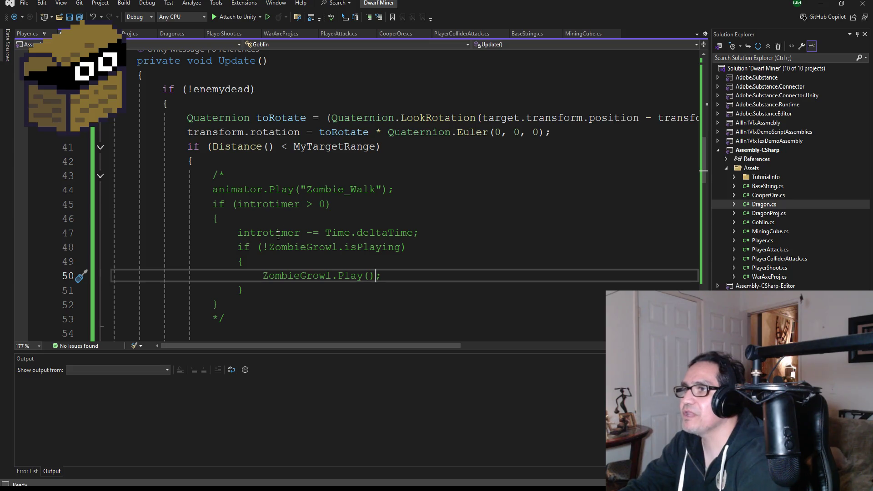
click(231, 177)
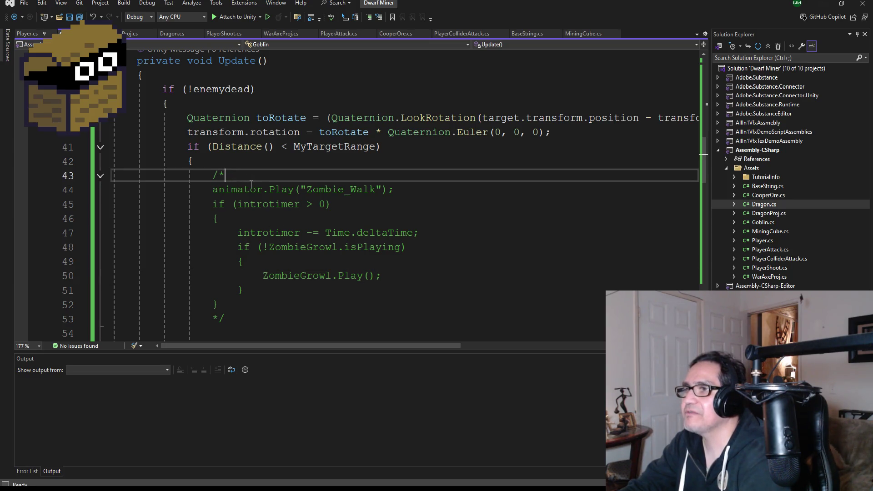
click(251, 184)
key(Home)
text(//)
key(Up)
key(BackSpace)
key(BackSpace)
key(Down)
key(Down)
key(Down)
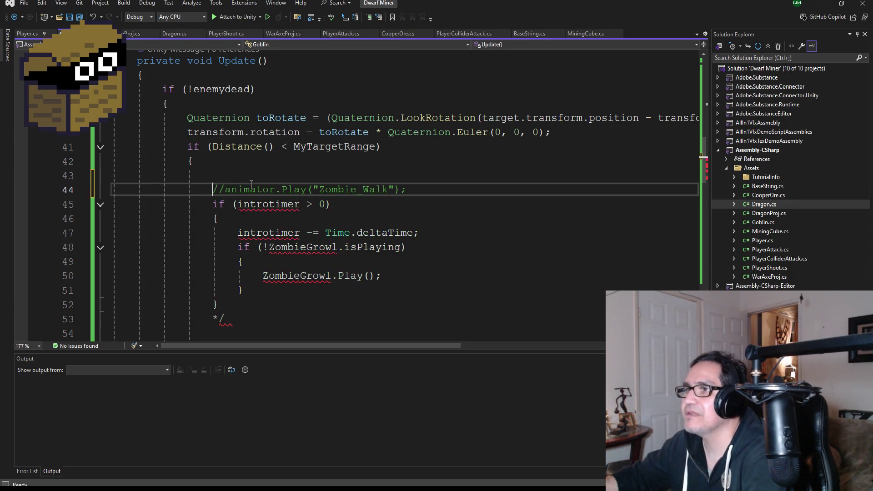
key(Right)
key(Delete)
key(BackSpace)
Inspect the ZombieGrowl reference flagged with an error in Update
double_click(293, 247)
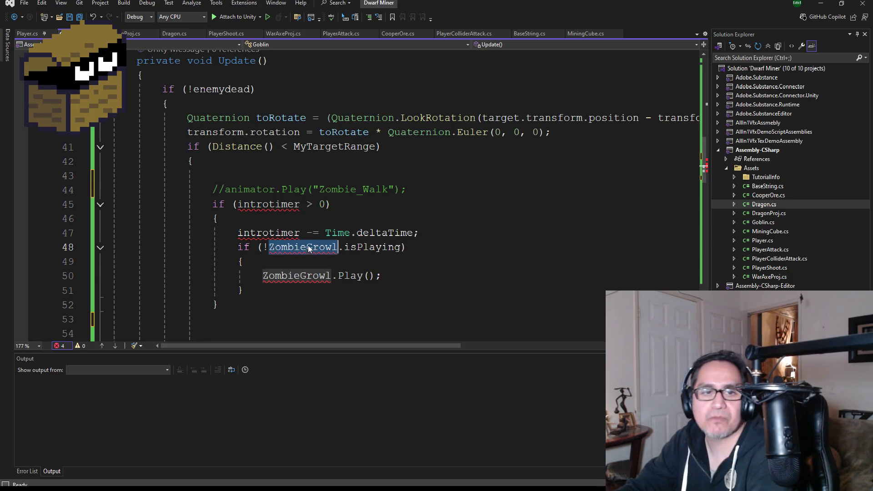
scroll(307, 247, up, 10)
scroll(328, 216, down, 4)
scroll(326, 218, up, 1)
scroll(372, 216, down, 1)
Add a 'public float introer;' field after StartTimeBtwRefreshAttack
click(395, 196)
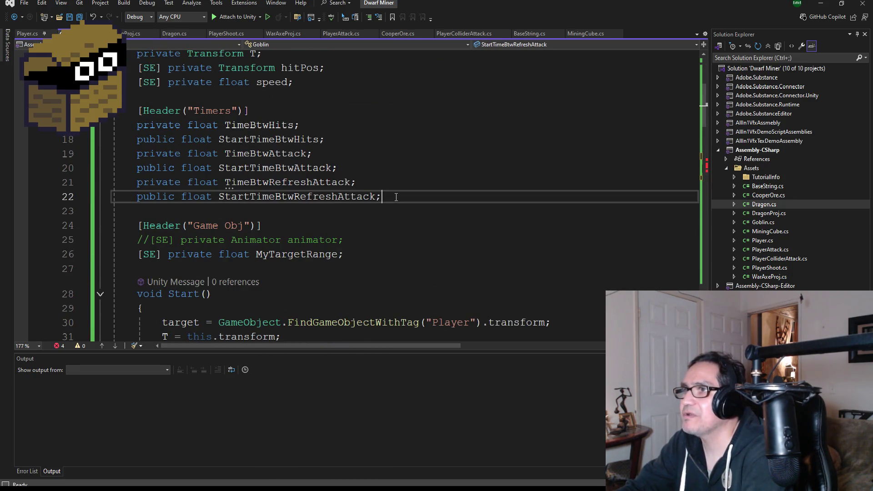
key(Return)
text(privat)
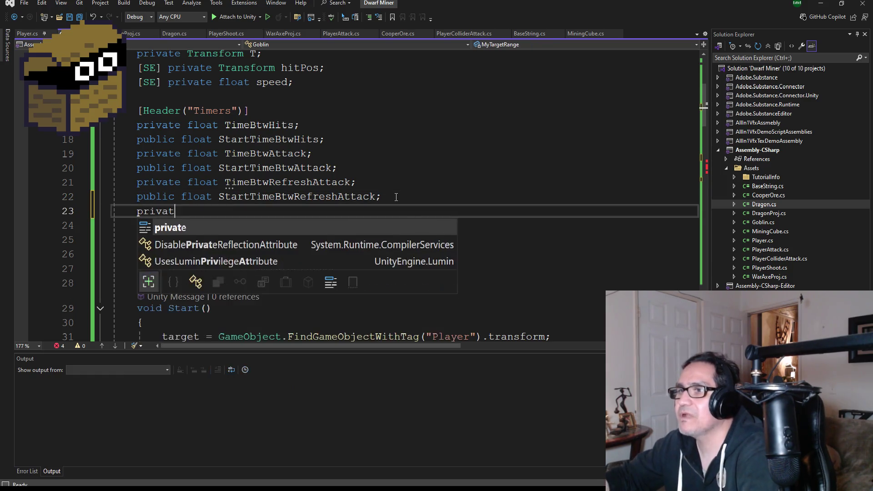
key(Escape)
key(BackSpace)
key(BackSpace)
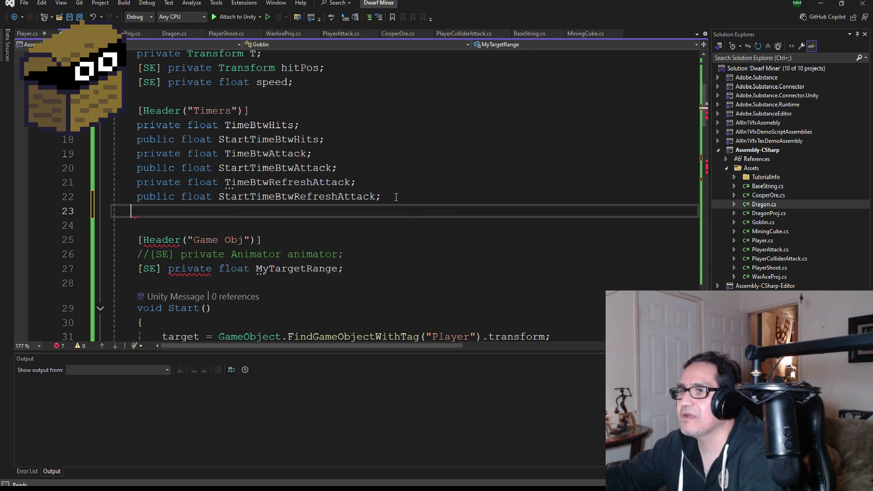
text(public)
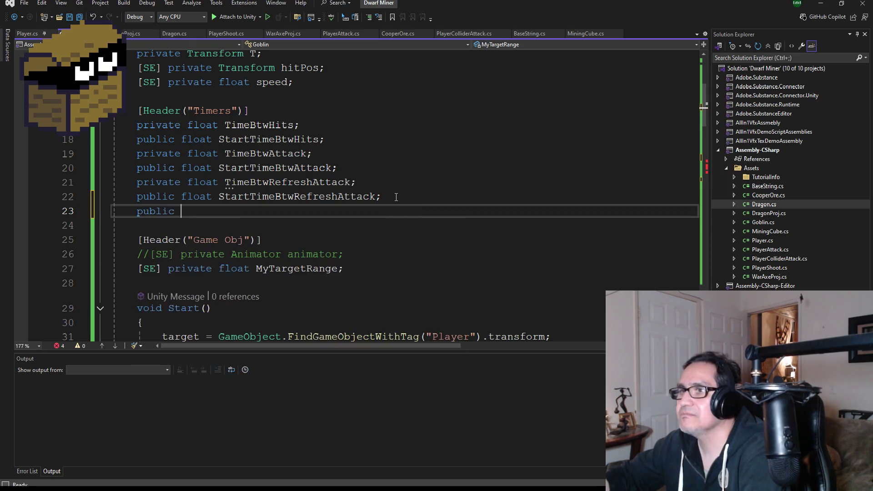
text( float int)
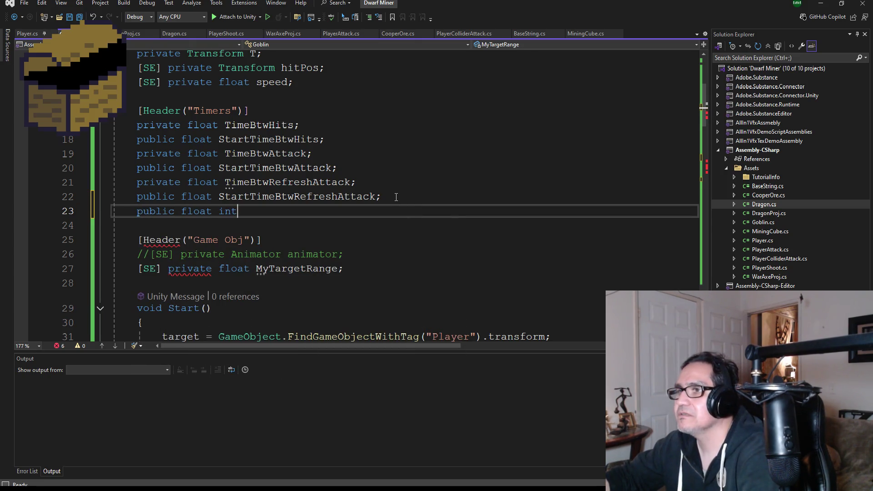
text(roer;)
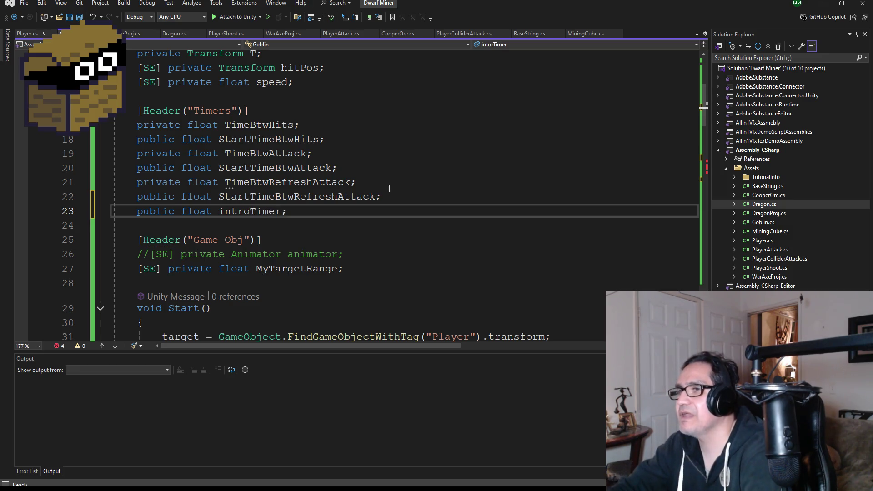
scroll(377, 190, down, 6)
scroll(377, 190, down, 2)
scroll(251, 151, up, 6)
Rename the new field to introtimer
double_click(268, 124)
text(introtimer)
key(Return)
scroll(306, 227, down, 9)
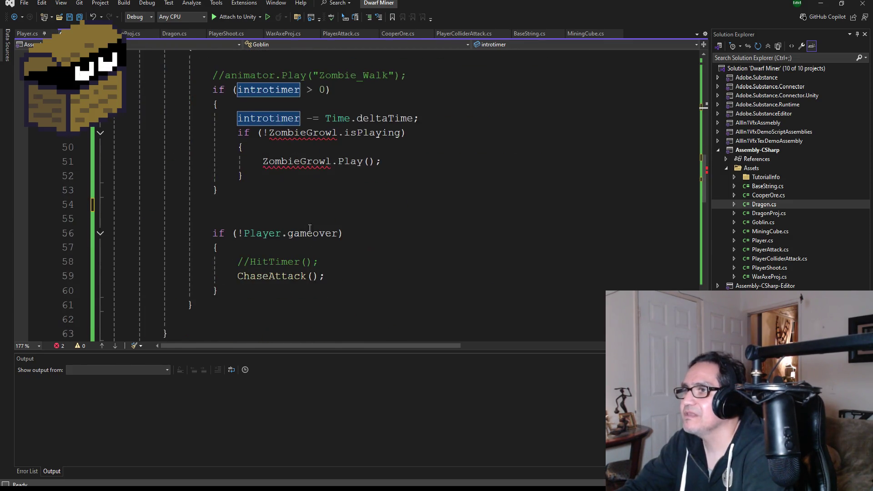
scroll(319, 200, up, 2)
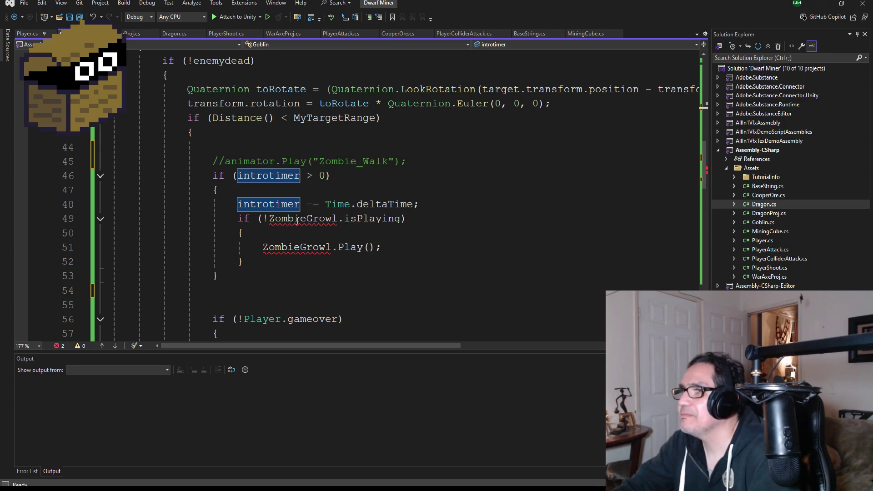
Start a '[SE] private AudioSource' field declaration on a new line below MyTargetRange
key(F12)
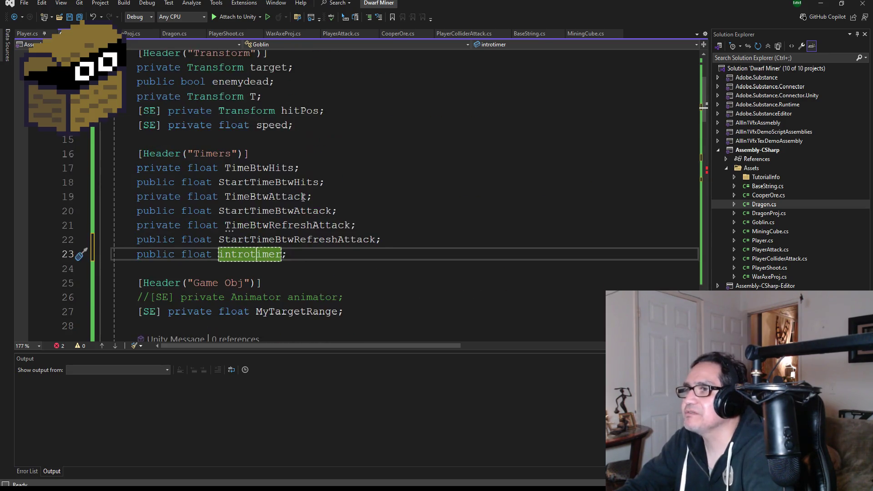
scroll(304, 195, down, 2)
key(Down)
click(368, 221)
key(Return)
text(SE] private Audio)
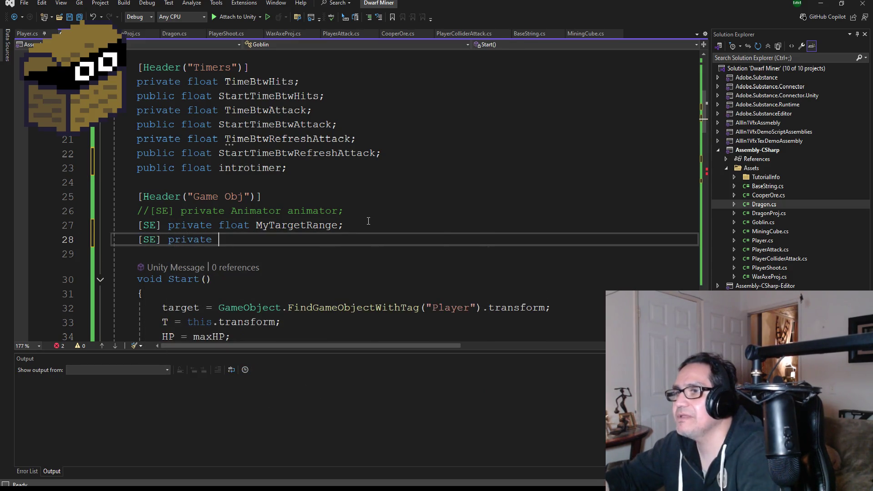
text(Sou)
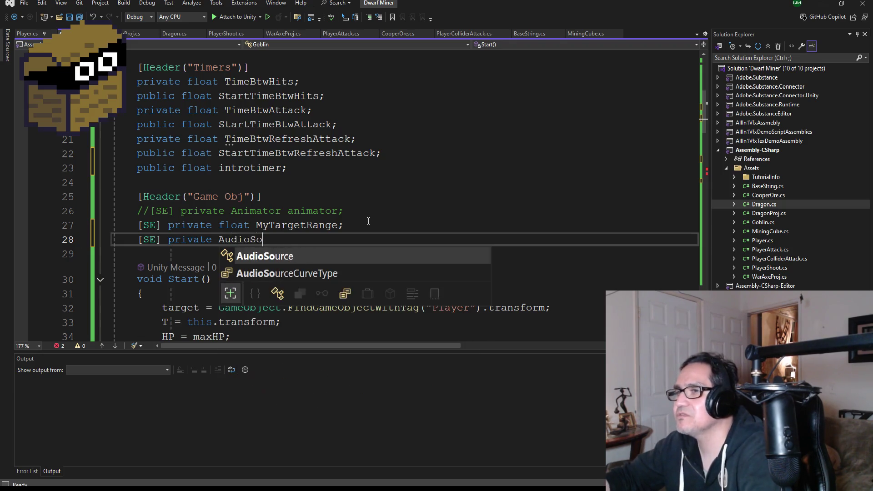
Finish the '[SE] private AudioSource goblinHey' declaration and save the Goblin script
key(Tab)
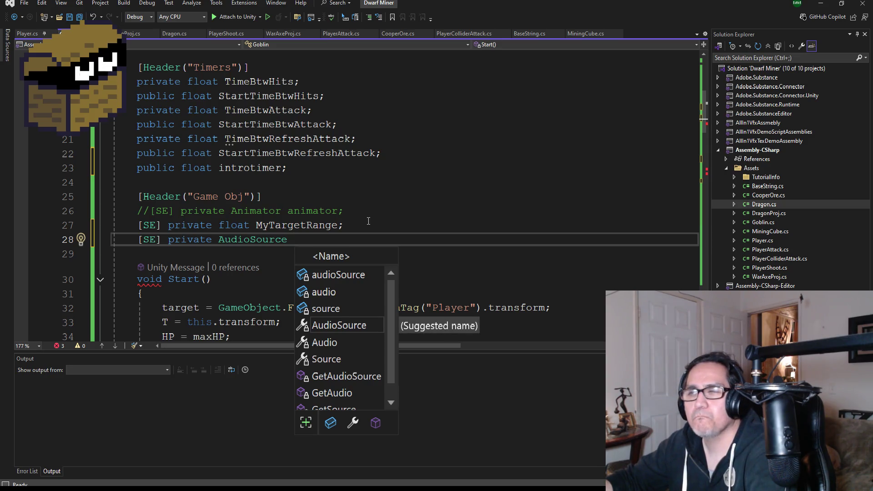
text(gobling)
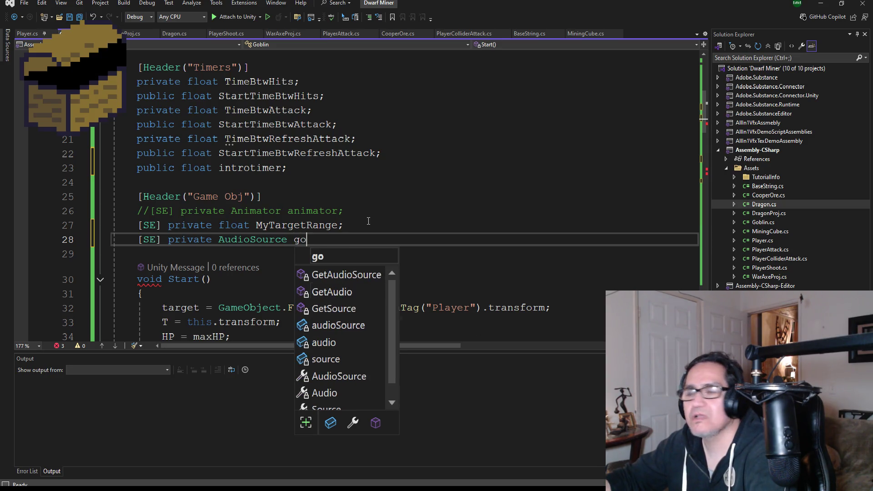
key(BackSpace)
text(Hey:)
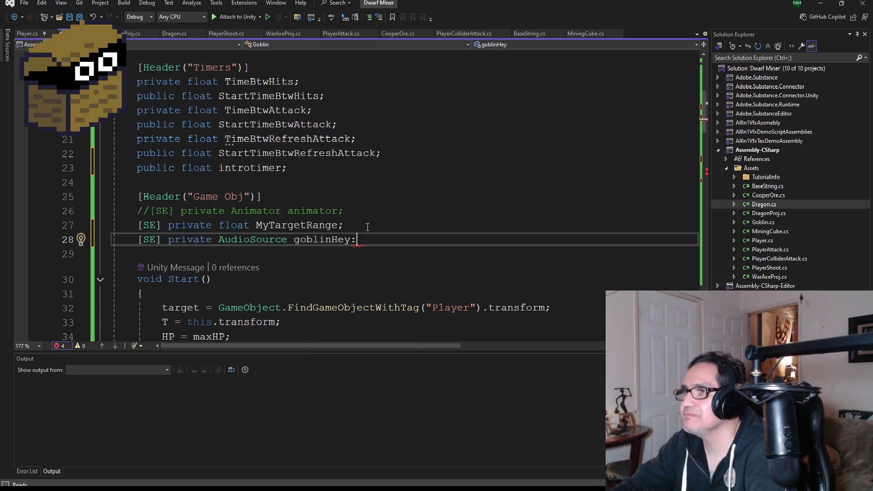
click(70, 17)
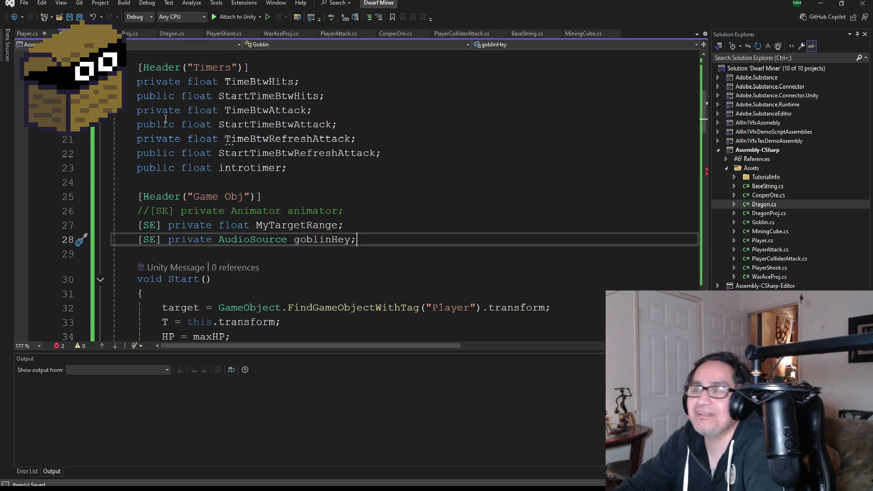
Replace the ZombieGrowl references on lines 50 and 52 with goblinHey
scroll(235, 185, down, 2)
scroll(235, 185, down, 5)
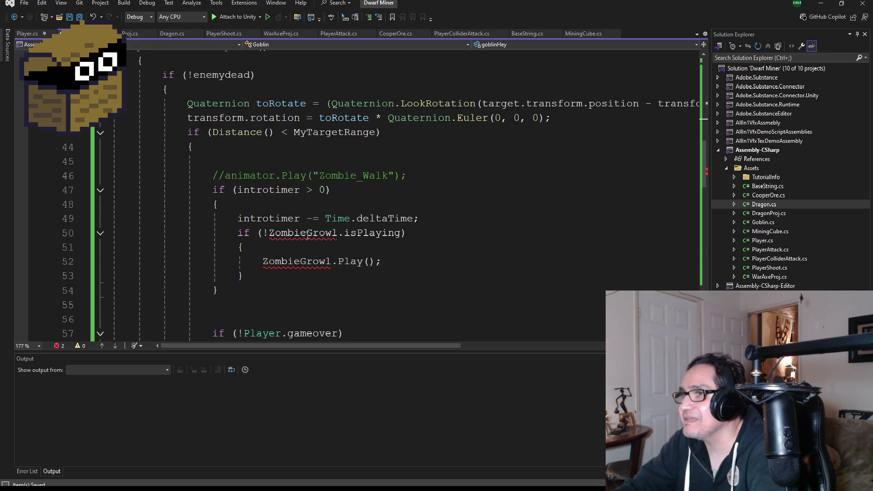
double_click(308, 235)
text(Go)
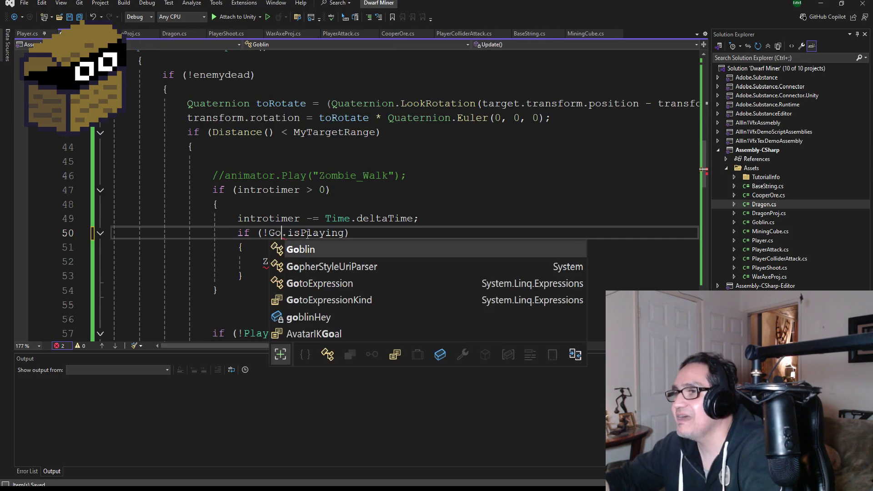
text(blinH)
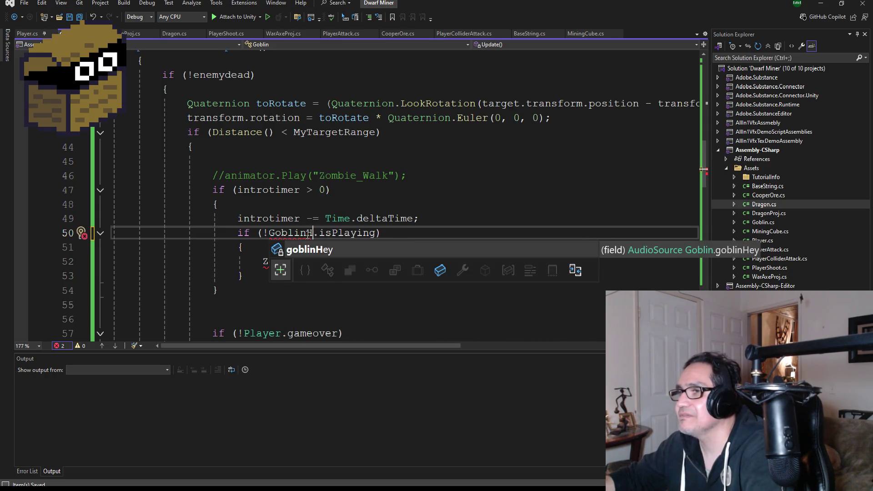
key(Tab)
double_click(309, 262)
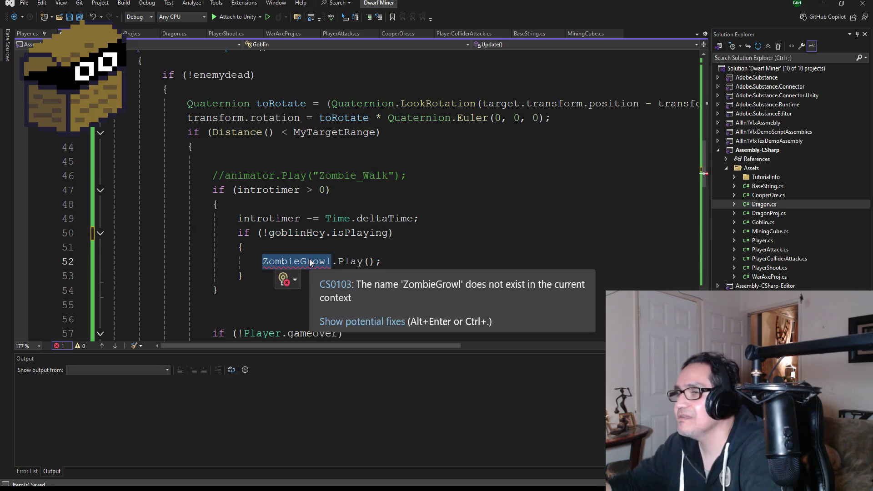
text(go)
key(Tab)
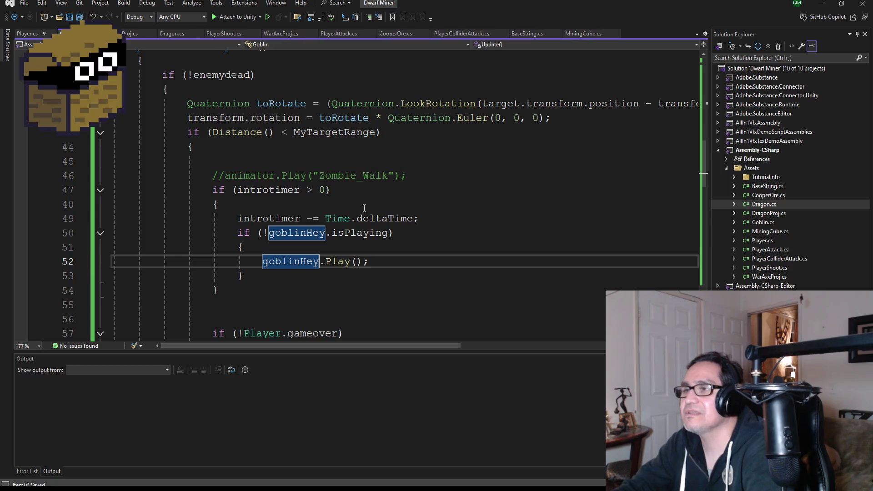
Review the updated Update code and minimize Visual Studio to return to Unity
scroll(346, 213, down, 4)
scroll(348, 203, up, 4)
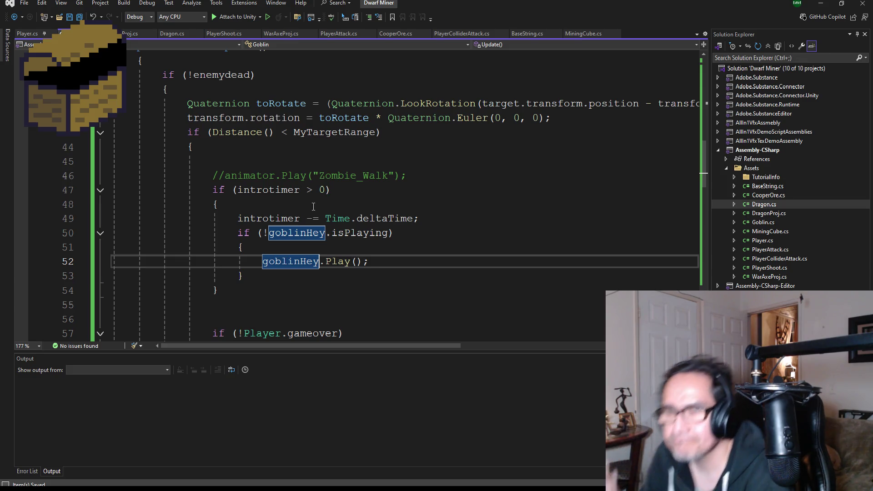
scroll(334, 115, up, 13)
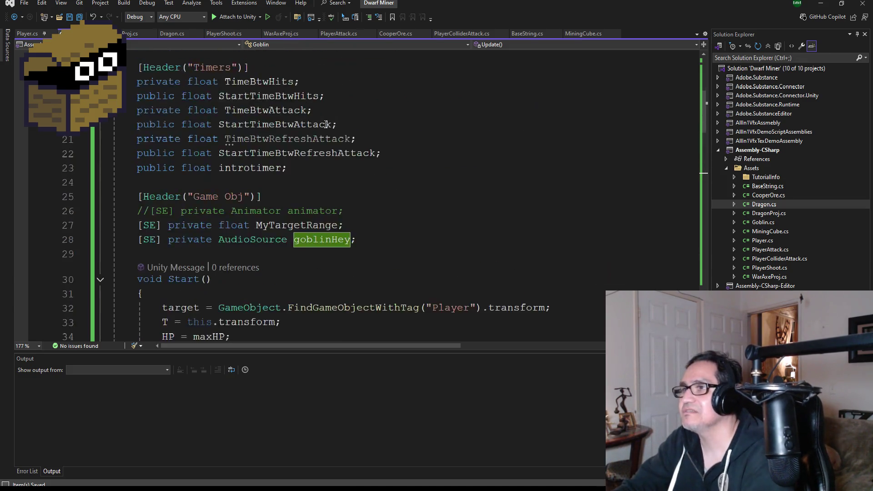
click(820, 3)
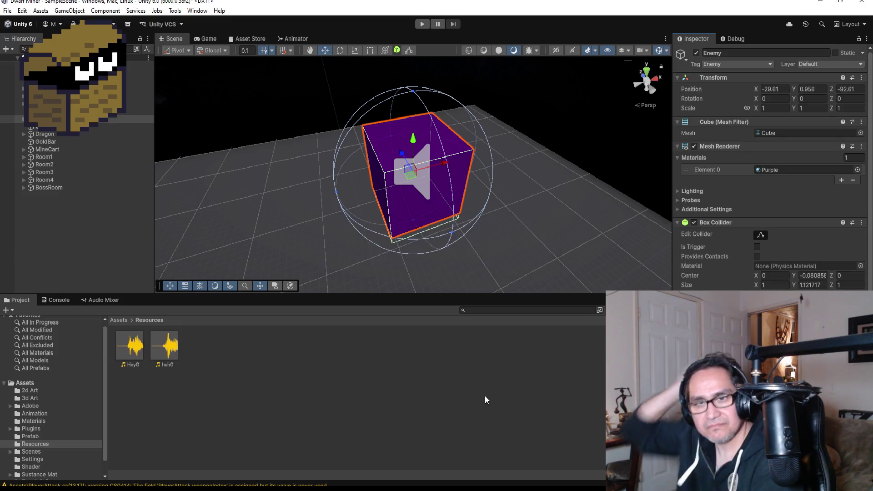
Check the goblin cube's HeyG Audio Source, collapse it, reselect the cube, and enter Play mode
scroll(832, 212, down, 10)
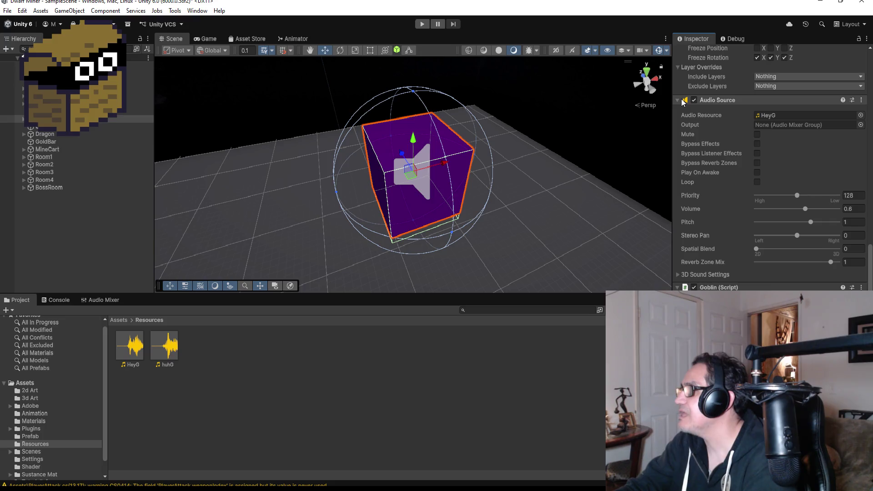
click(681, 99)
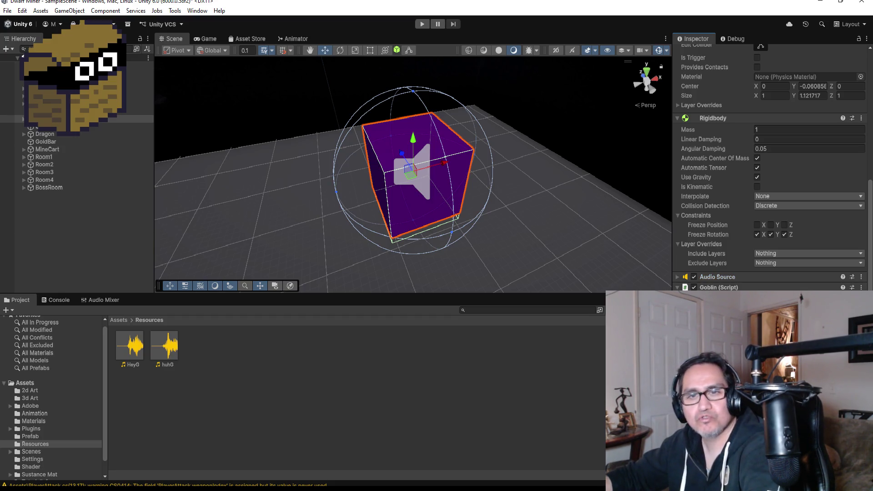
click(552, 371)
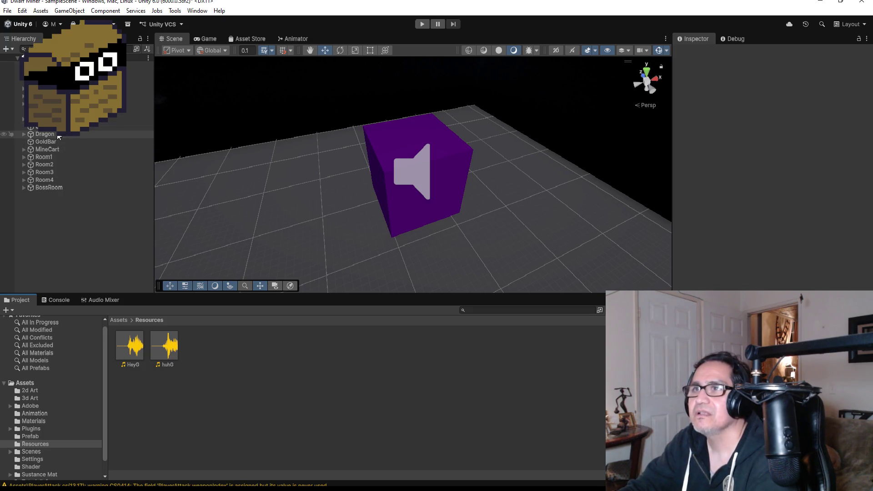
click(68, 119)
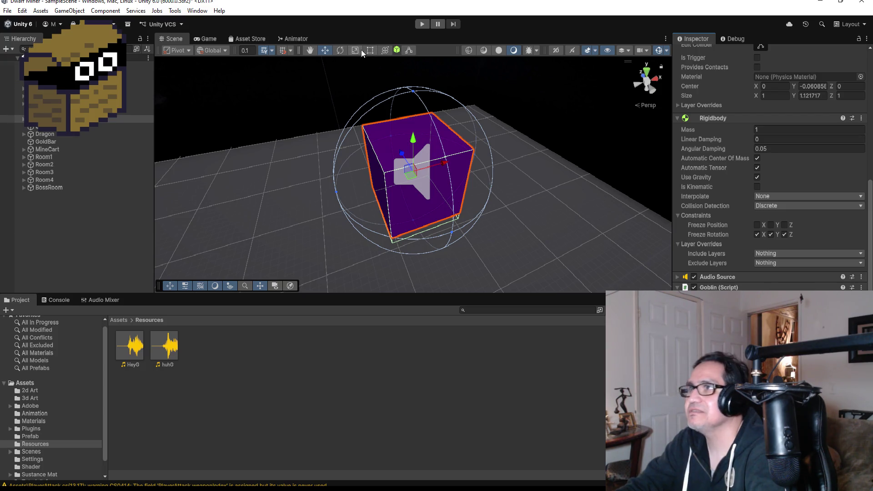
click(424, 23)
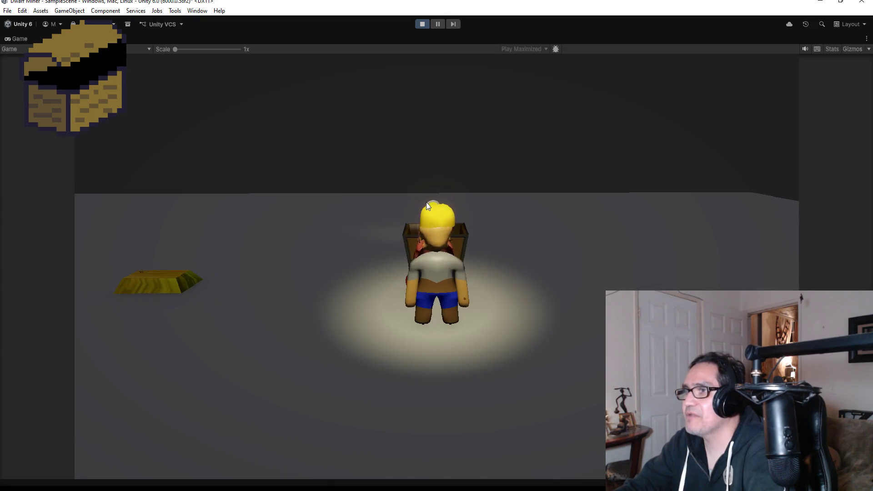
Walk the dwarf down the corridor, break the right crate and yellow wall, then stop playing
key(w)
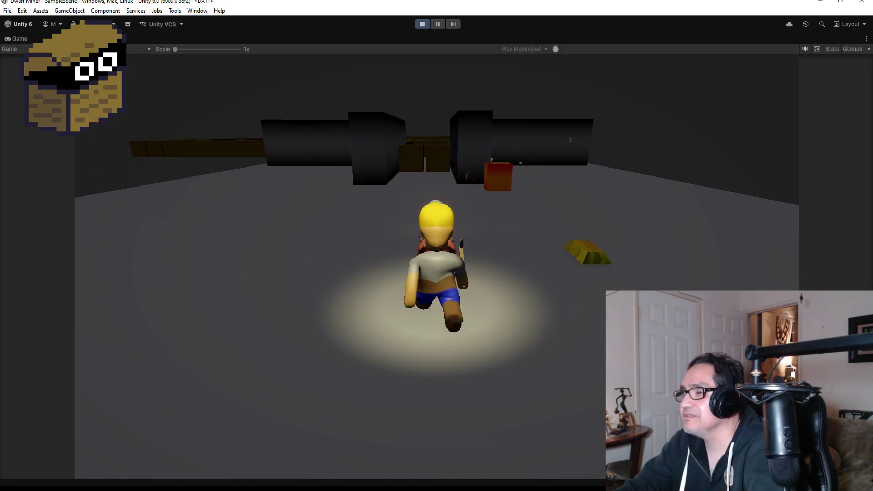
key(w)
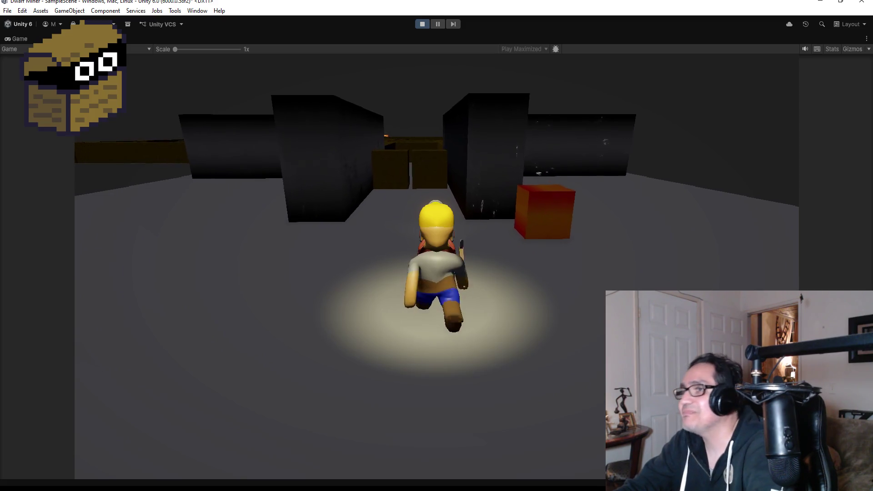
key(w)
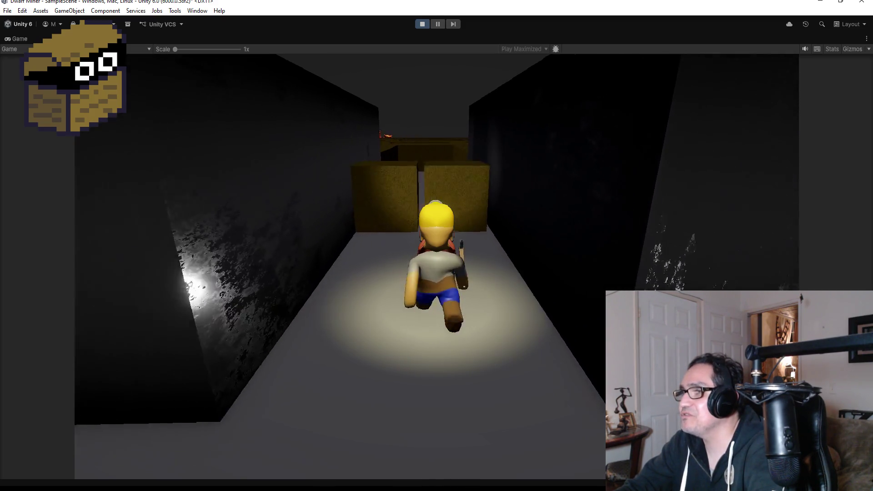
key(e)
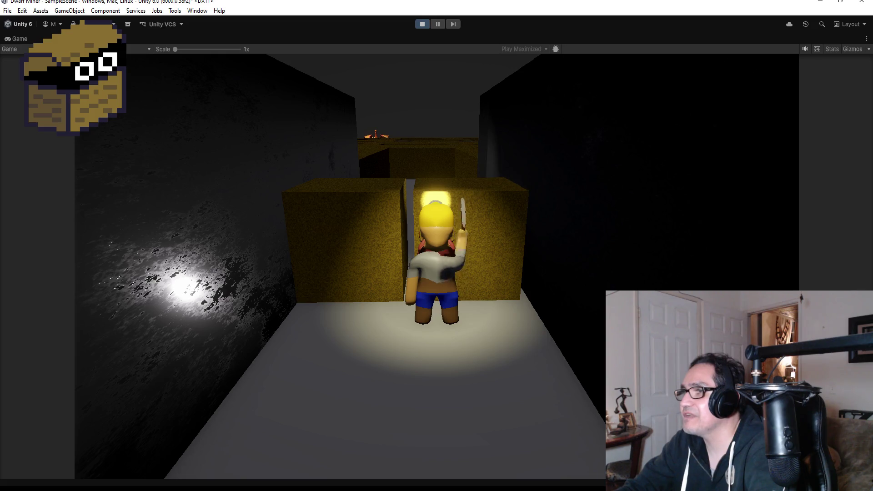
key(w)
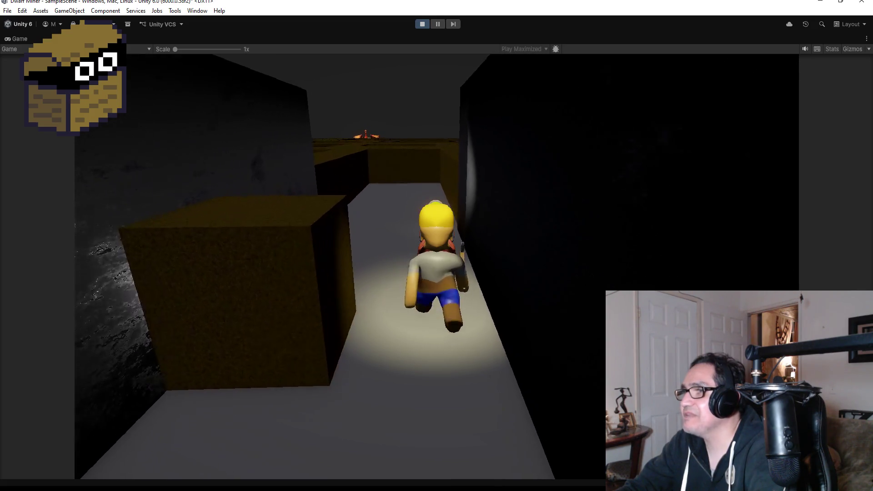
key(a)
key(d)
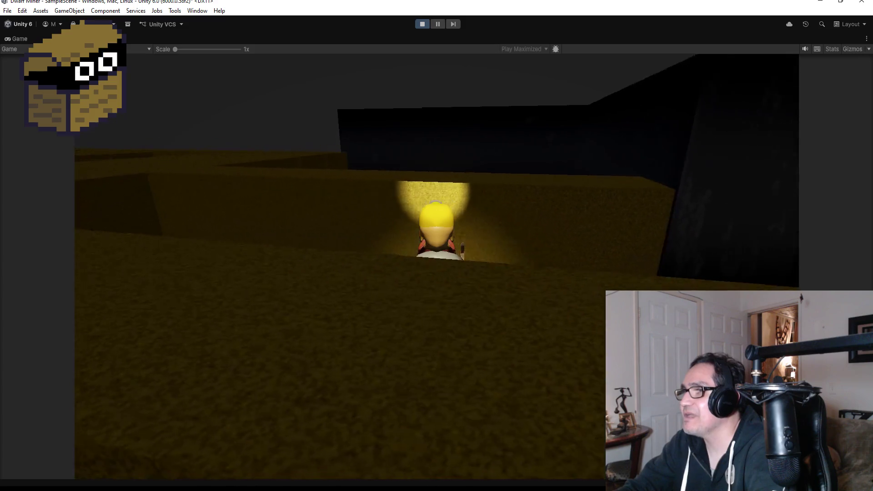
key(e)
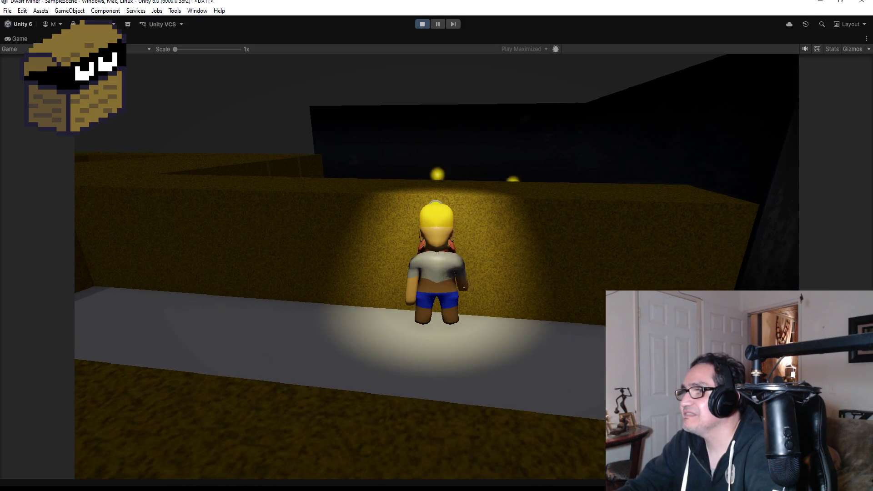
key(w)
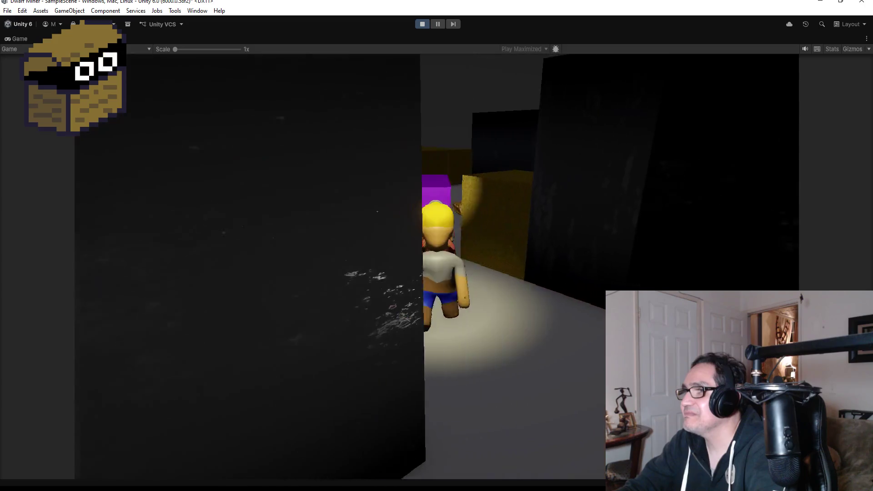
click(423, 24)
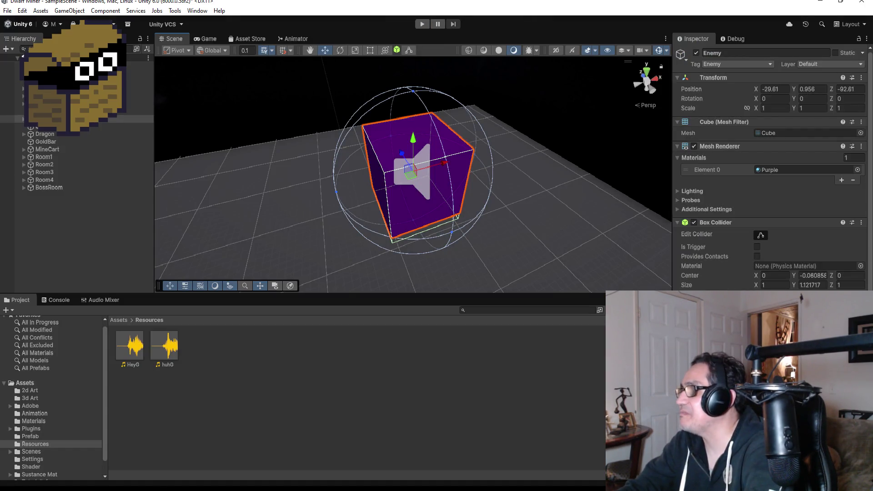
Switch to Top view, nudge the purple Enemy slightly forward along Z, and start Play
scroll(771, 168, down, 4)
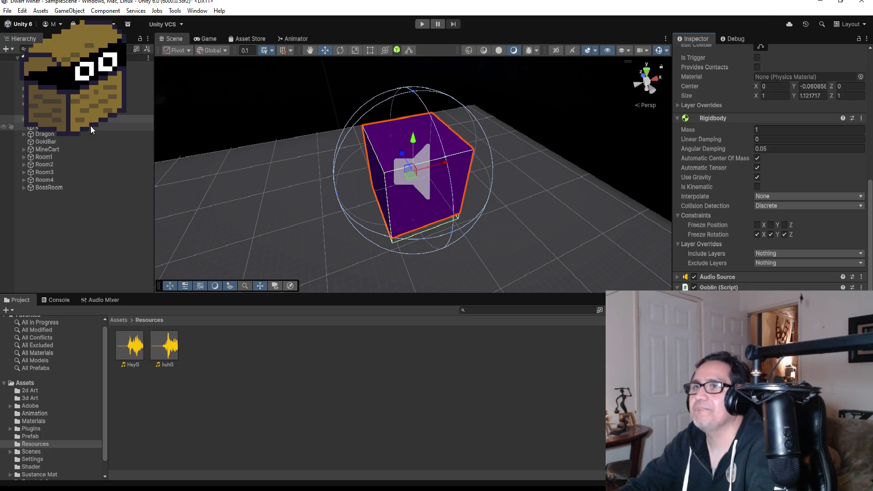
click(651, 74)
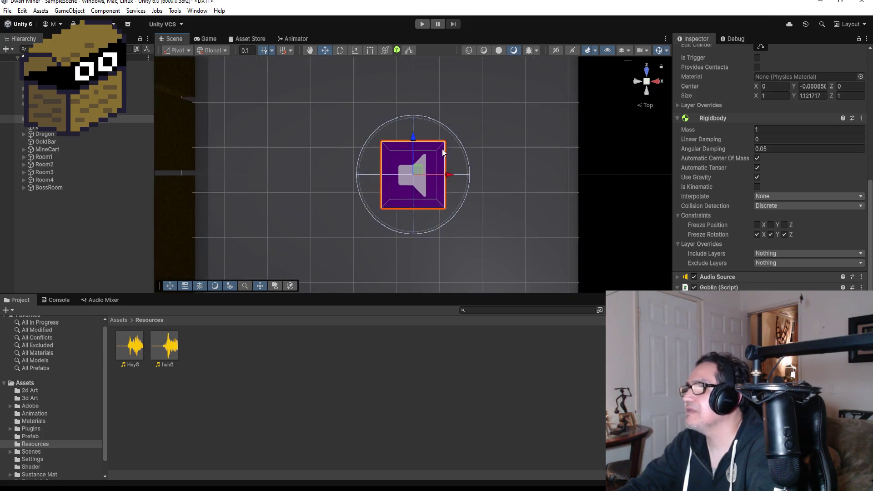
scroll(438, 169, down, 5)
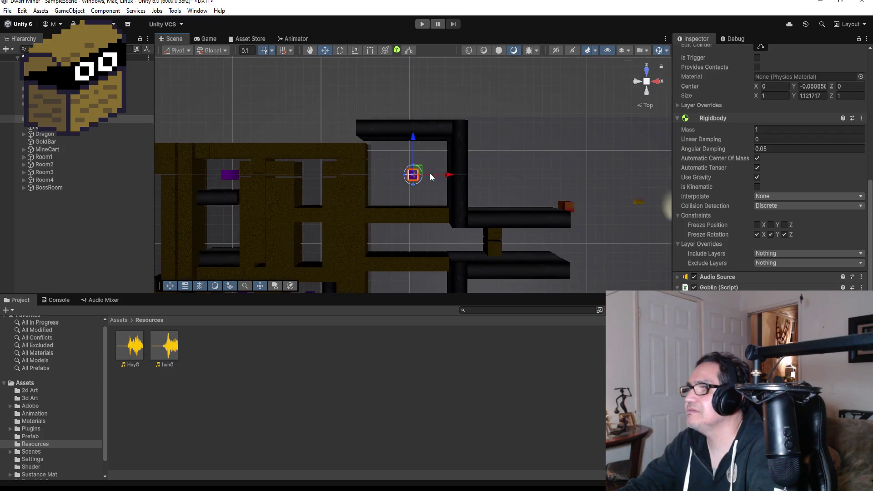
drag(410, 139, 413, 135)
click(426, 26)
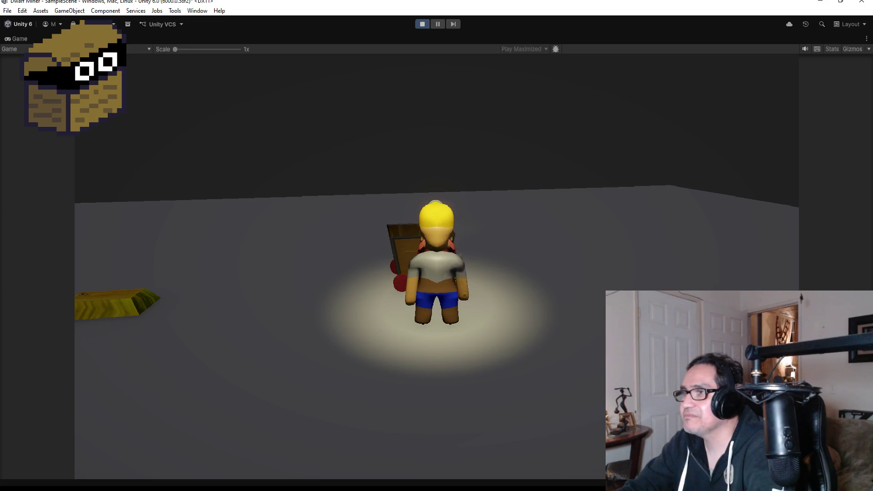
key(w)
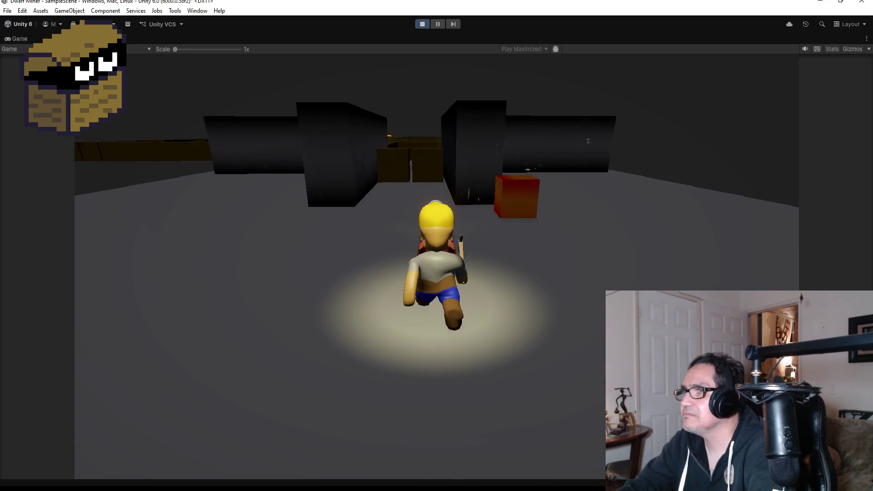
key(w)
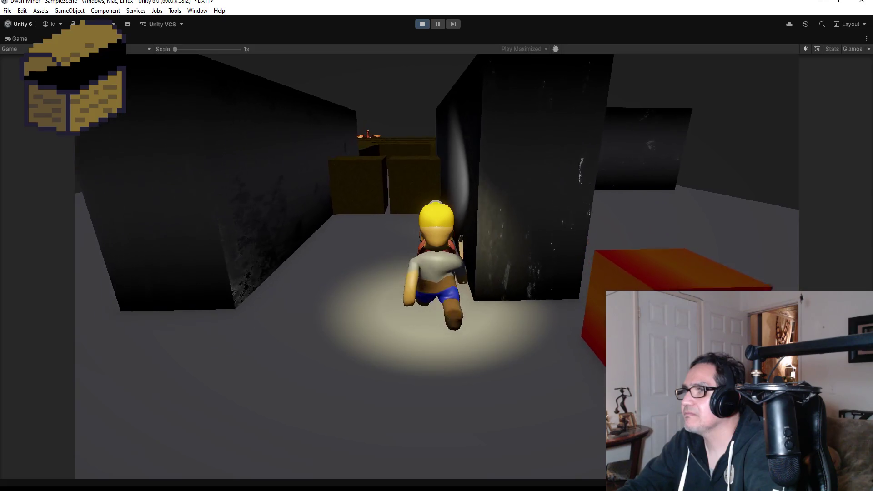
key(w)
key(w)
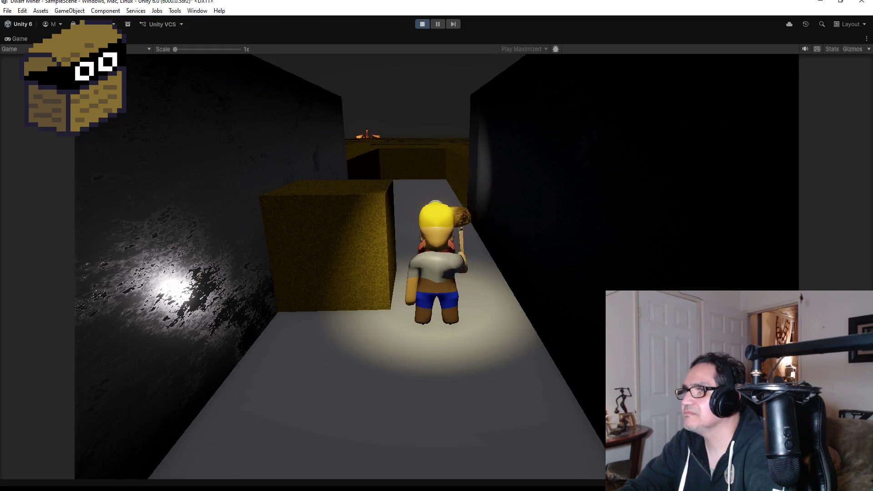
key(w)
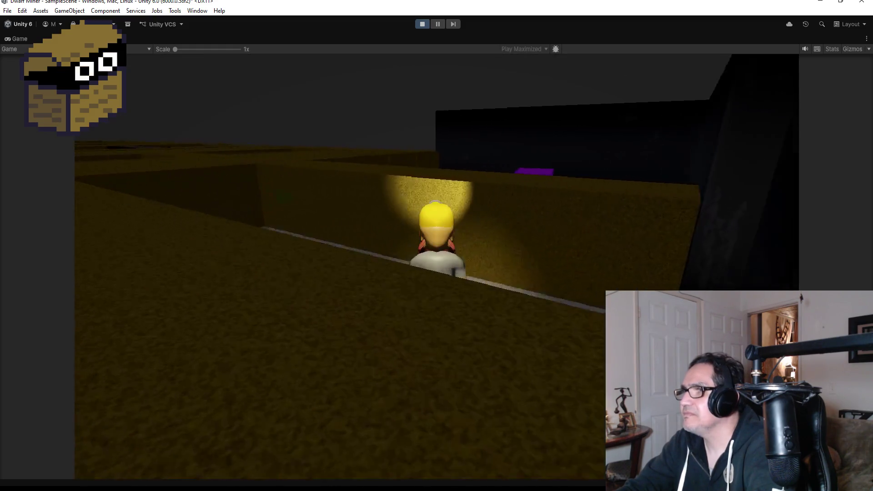
key(w)
key(w)
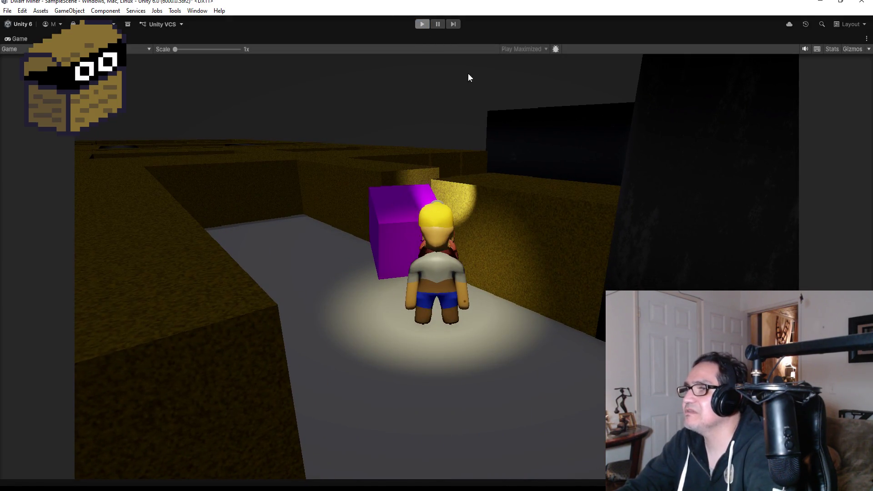
key(ctrl+p)
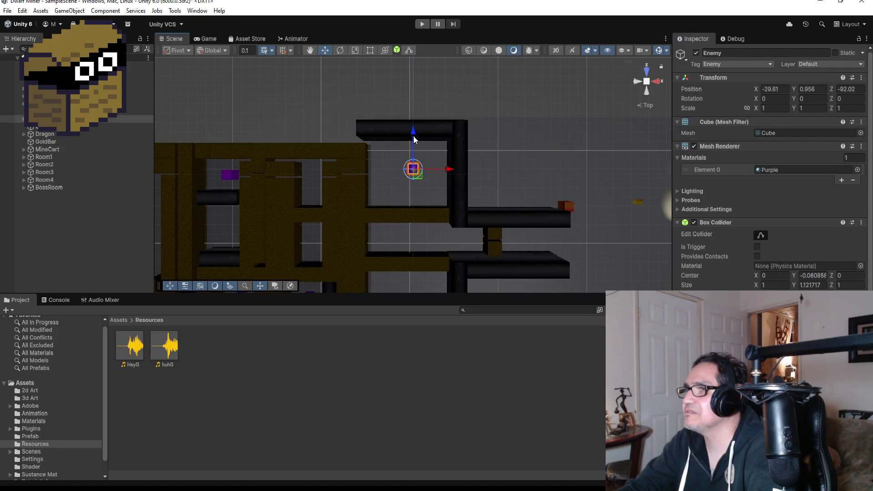
Drag the Enemy's blue Z arrow to Z -91.23 and press Play again
drag(413, 132, 414, 130)
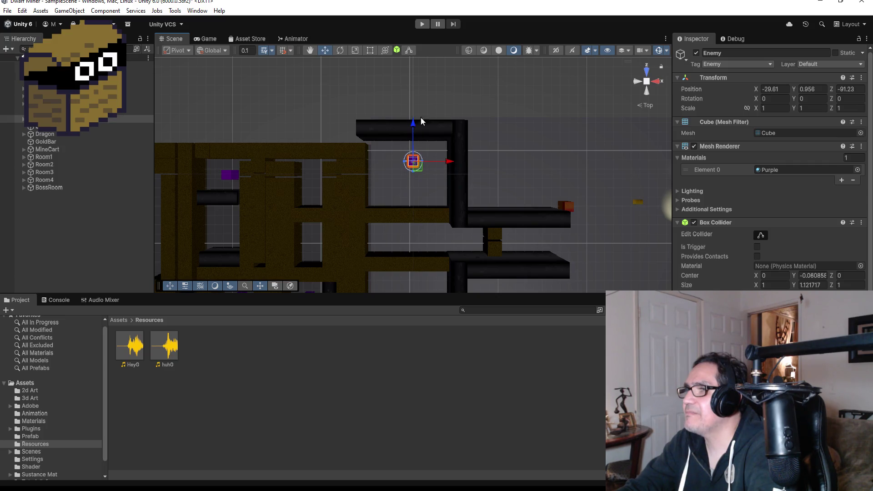
click(417, 24)
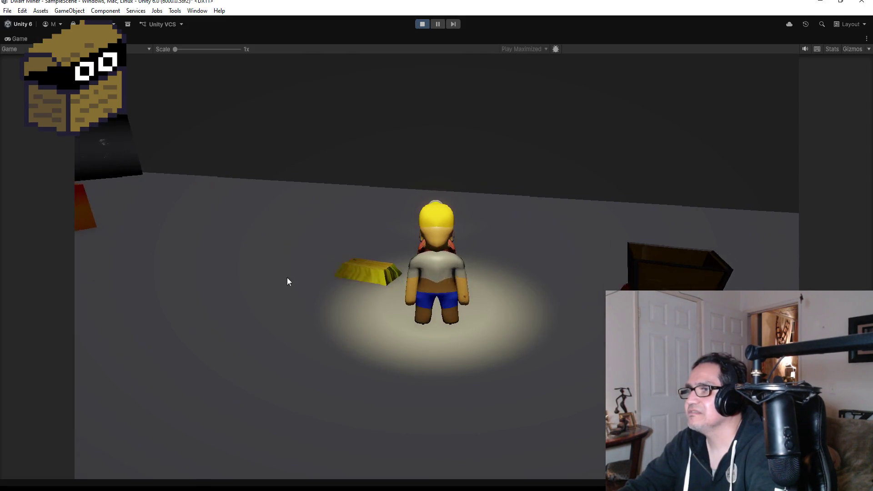
Run the dwarf through the maze corridors past the yellow blocks toward the purple enemy
key(w)
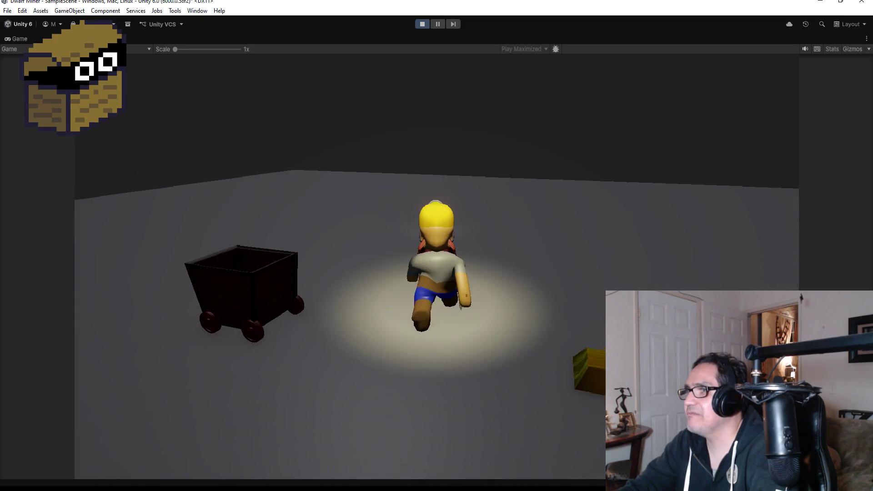
key(d)
key(w)
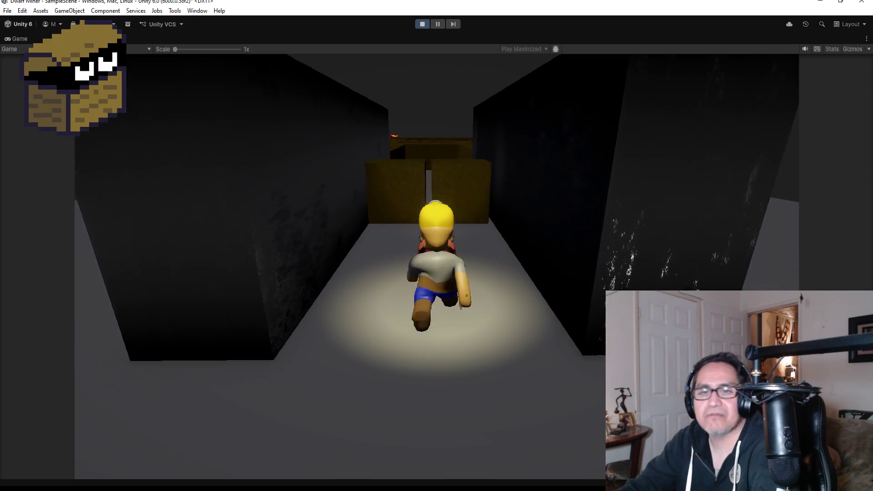
key(w)
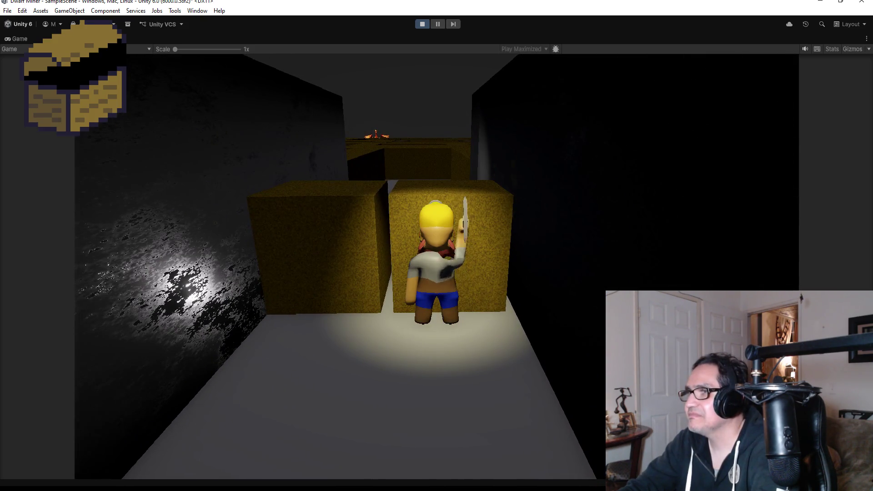
key(d)
key(w)
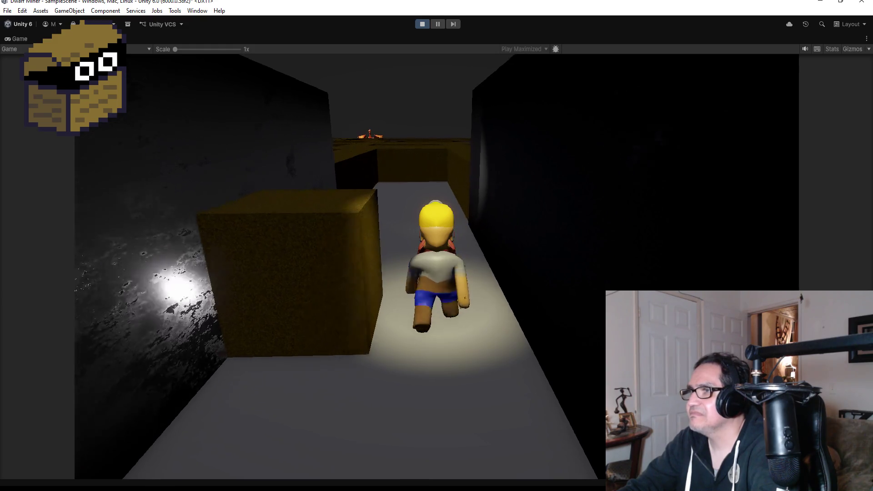
key(a)
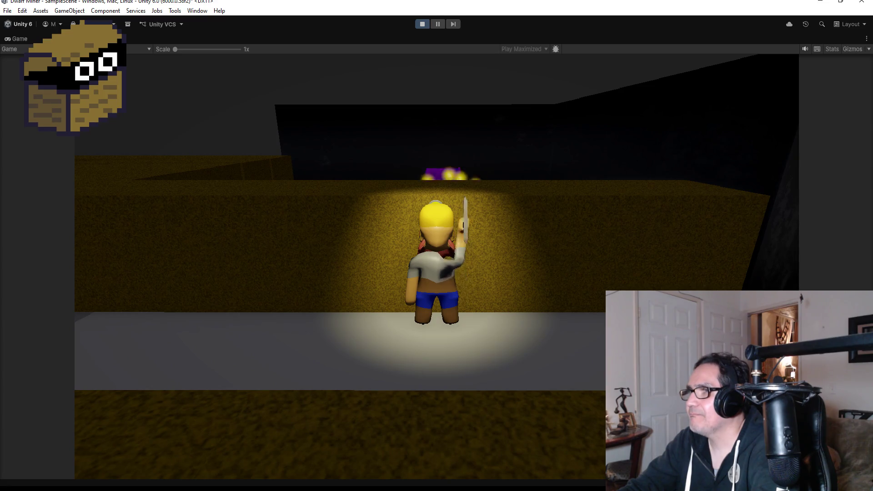
key(w)
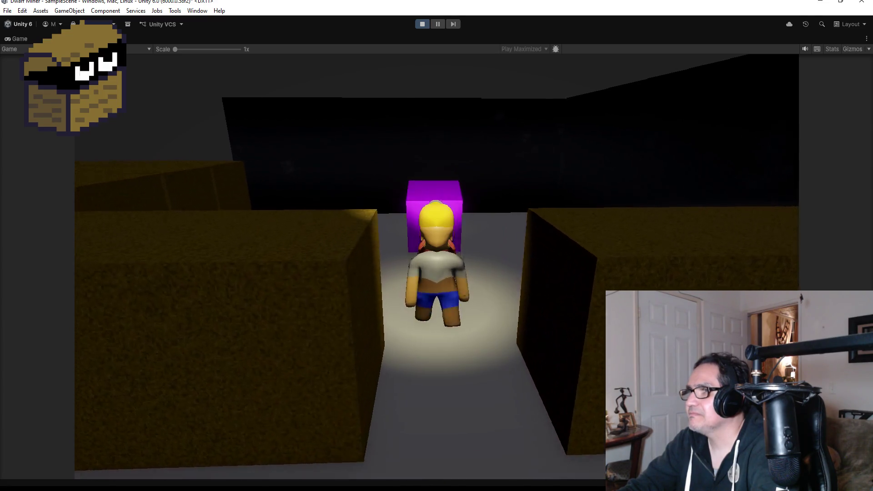
Line up beside the purple enemy, strike it with the pickaxe, and stop the game
key(a)
key(w)
key(d)
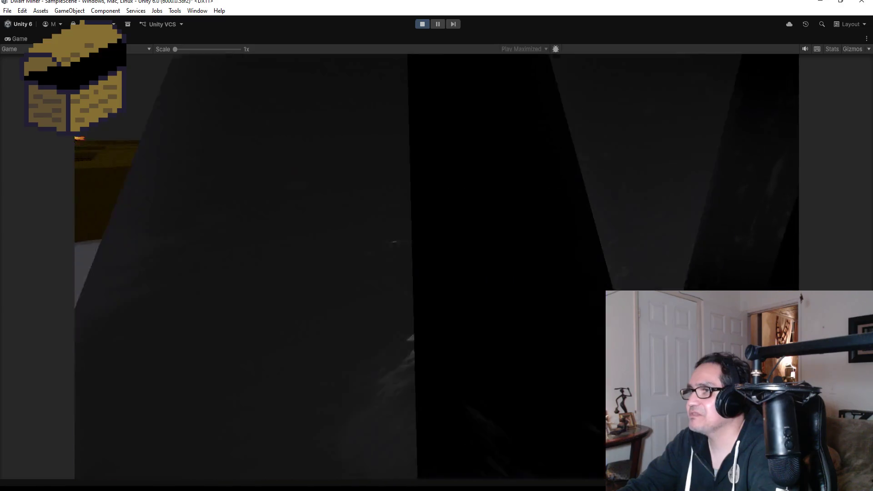
key(d)
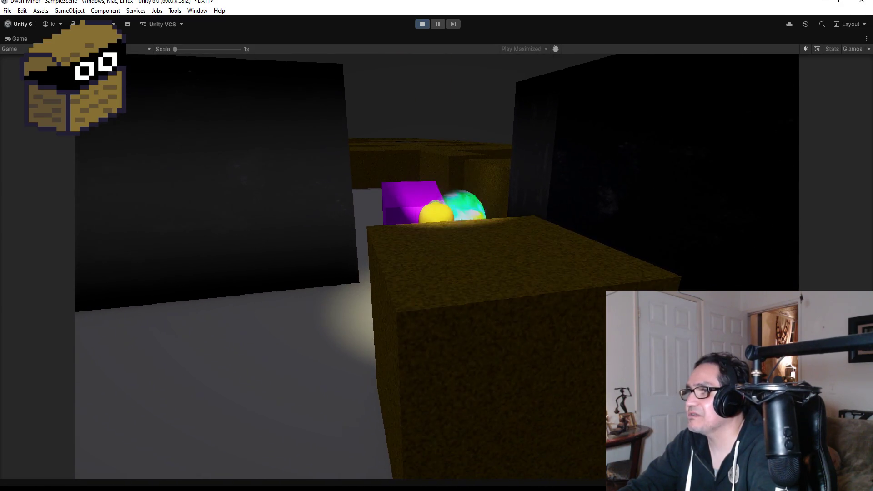
key(a)
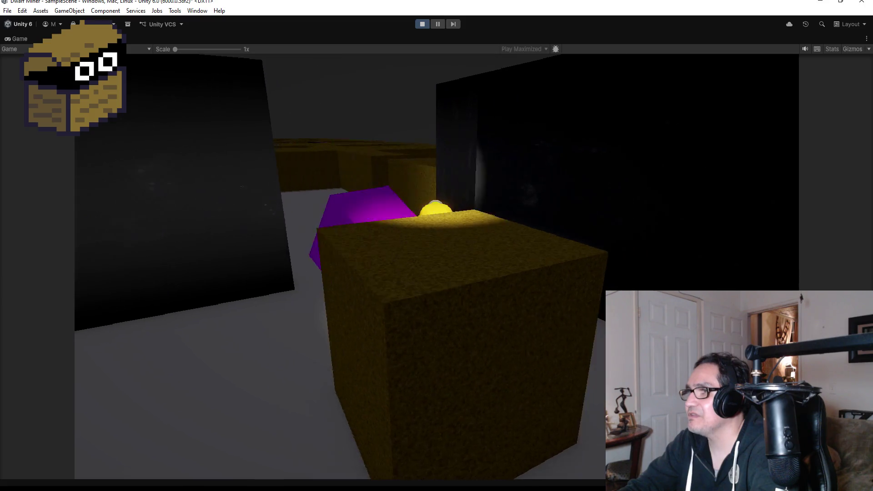
key(w)
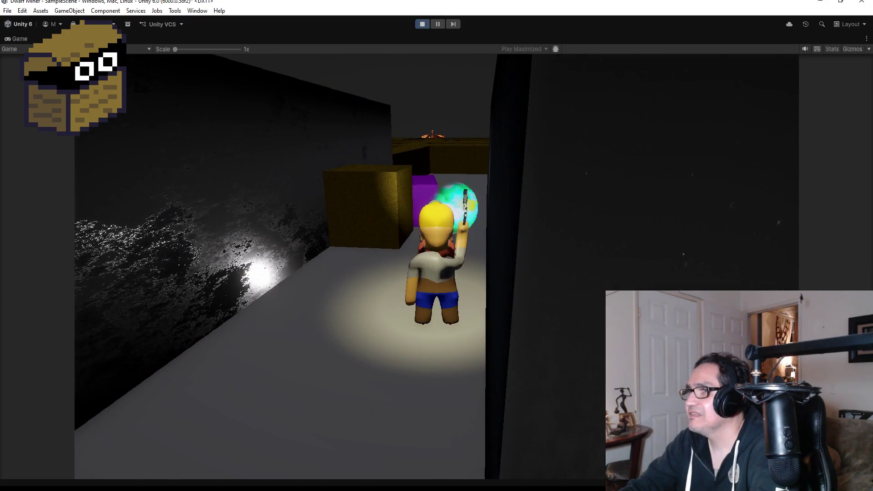
key(w)
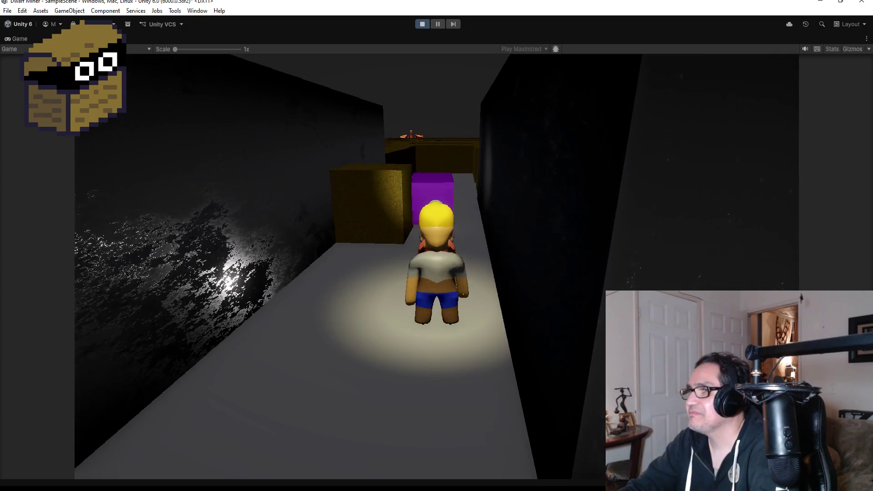
key(e)
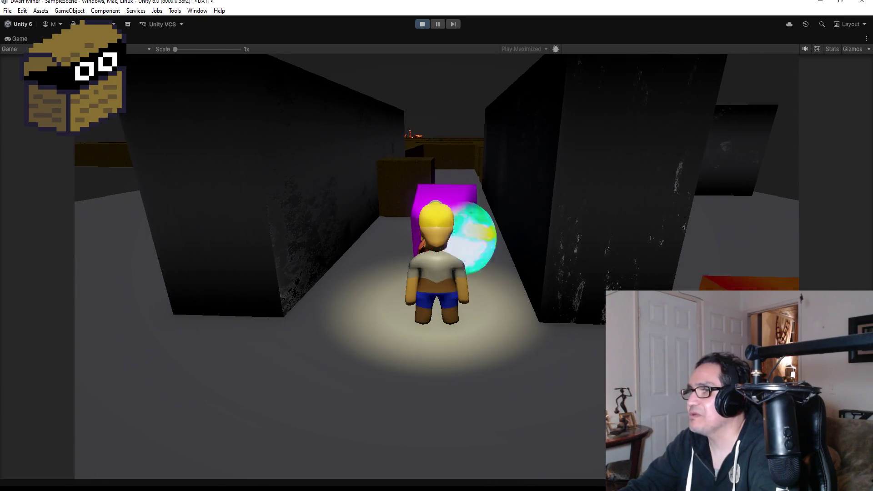
key(s)
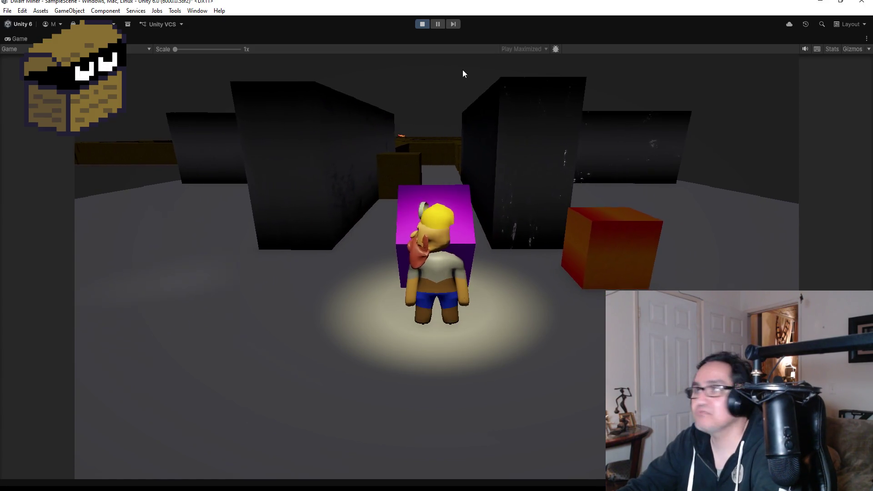
click(422, 24)
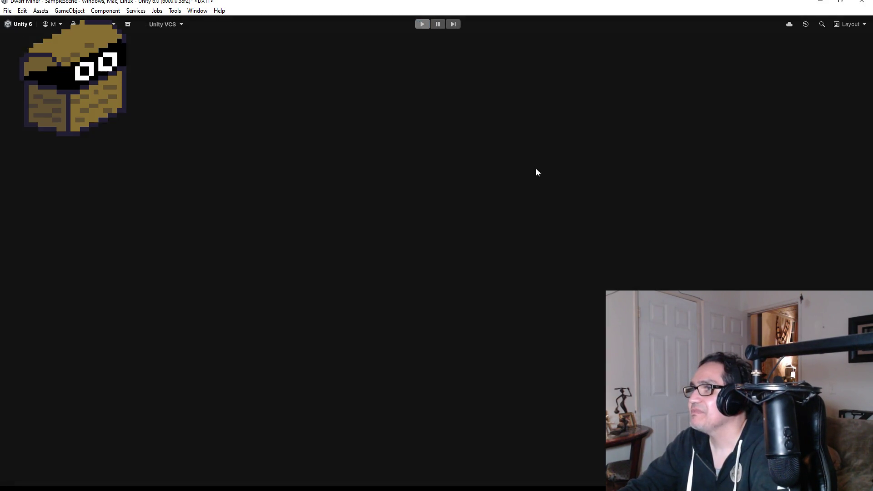
Shift the Dragon along X to -11.1, then save the scene with File > Save
scroll(450, 188, down, 5)
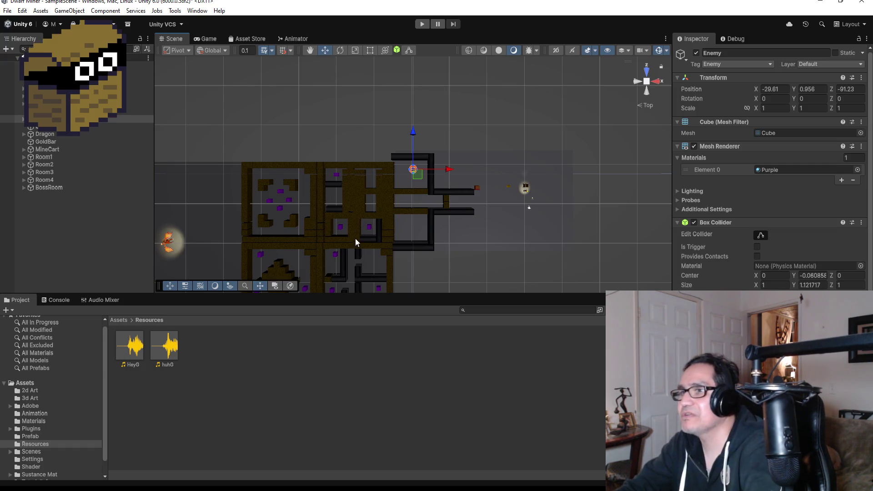
scroll(284, 249, down, 2)
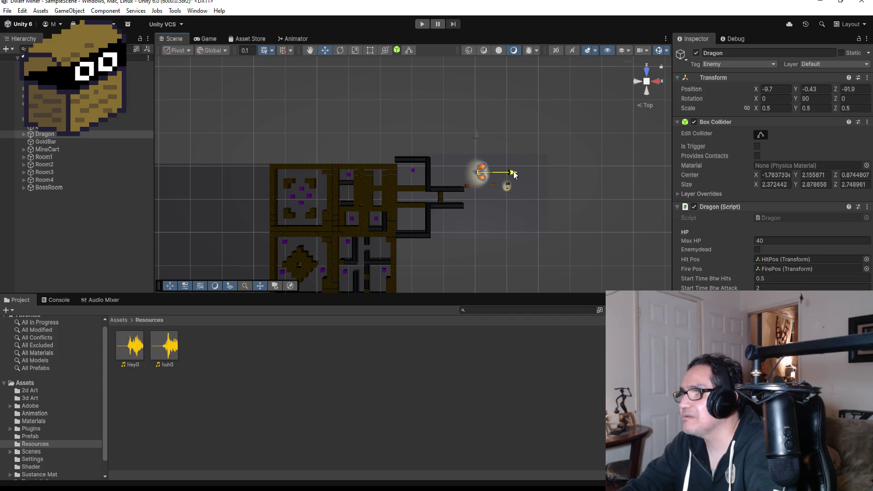
mouse_move(508, 170)
mouse_down()
mouse_move(500, 168)
mouse_move(508, 167)
mouse_up()
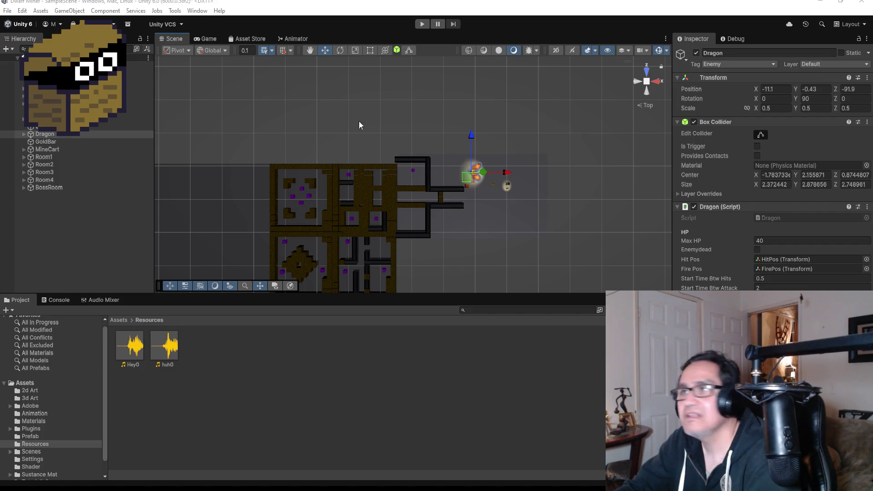
click(7, 11)
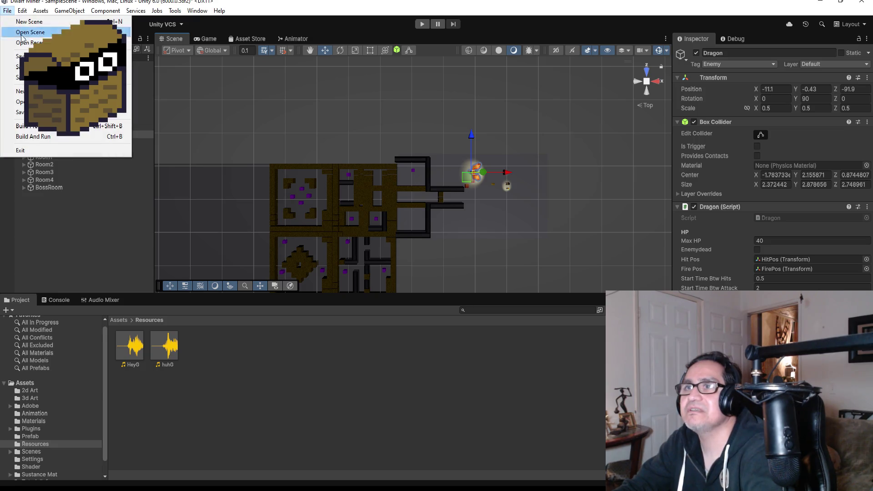
click(45, 56)
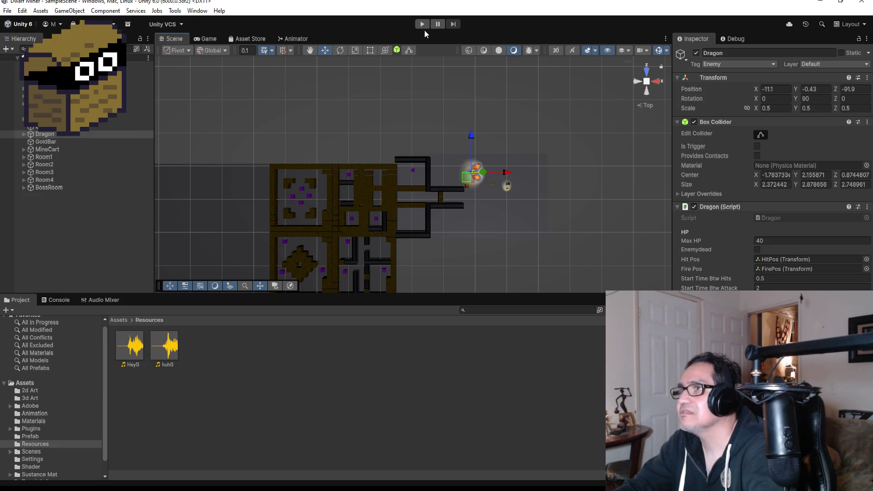
click(422, 25)
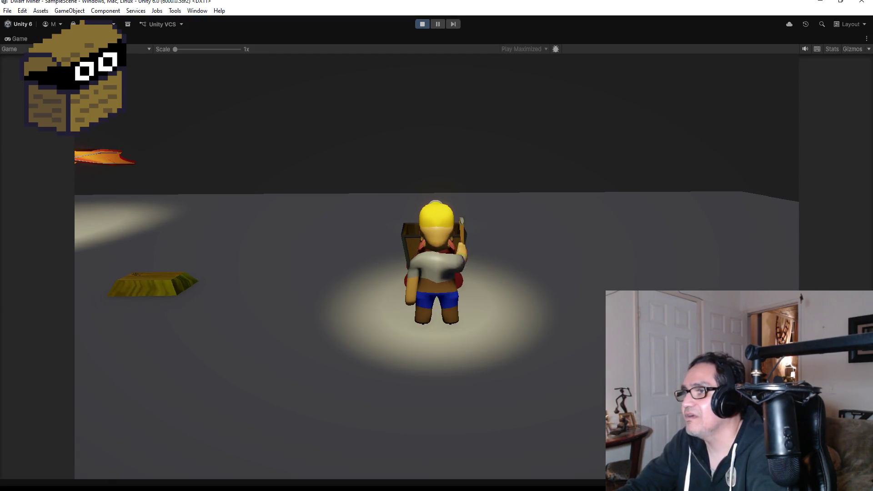
key(d)
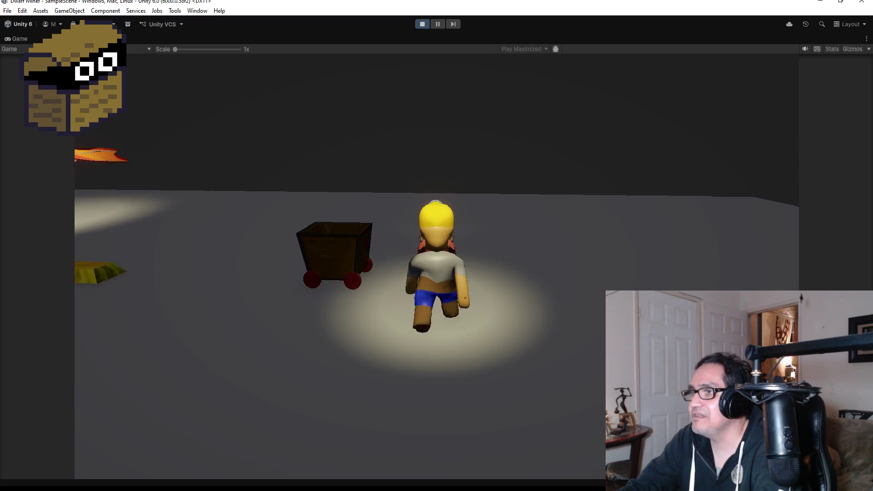
key(s)
key(a)
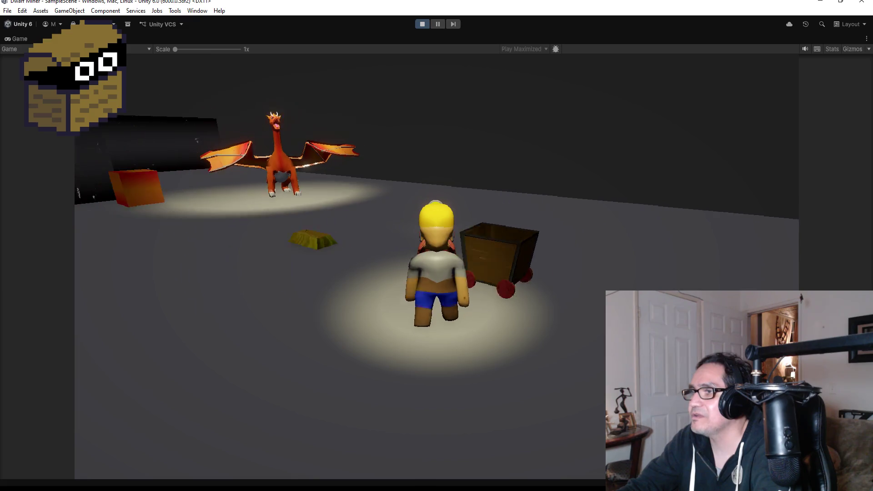
key(a)
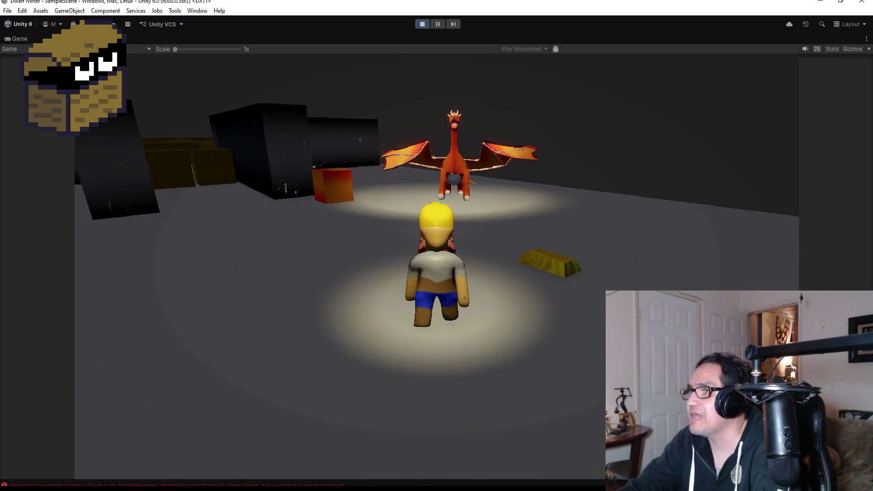
key(w)
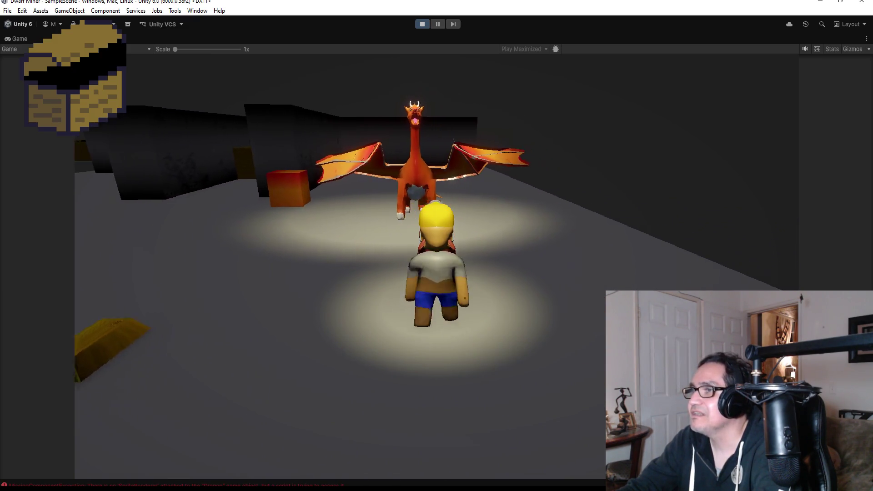
key(a)
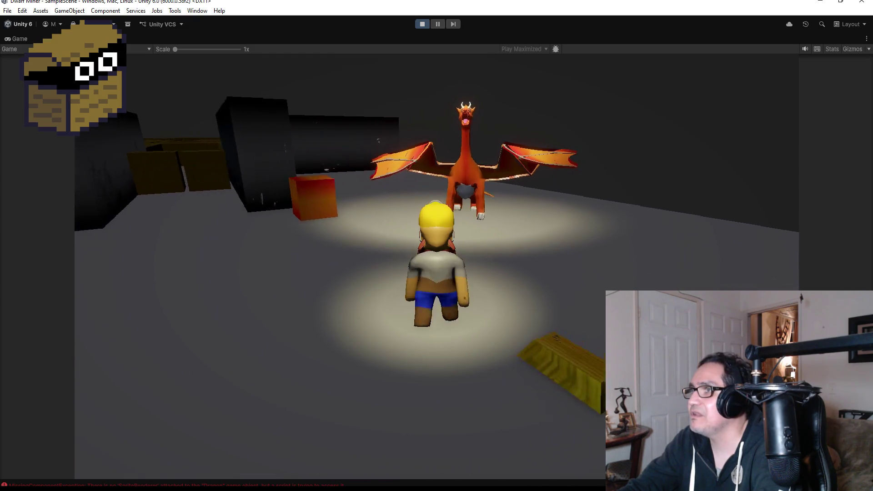
key(d)
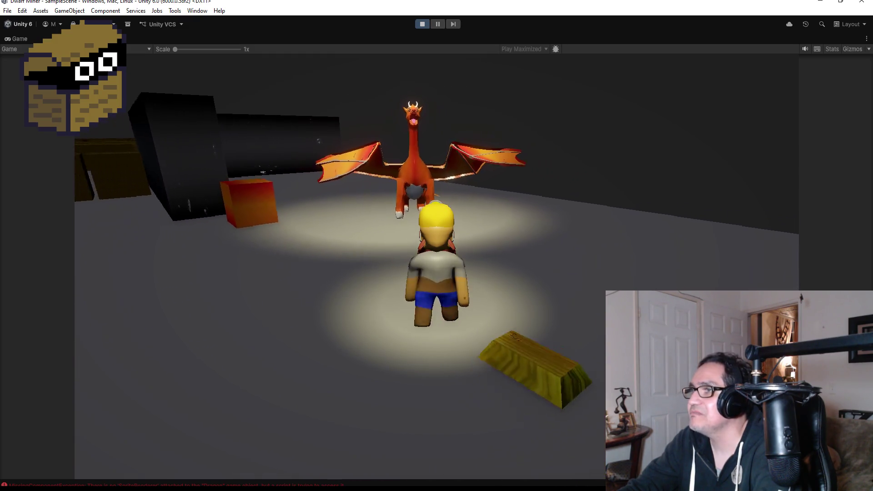
key(a)
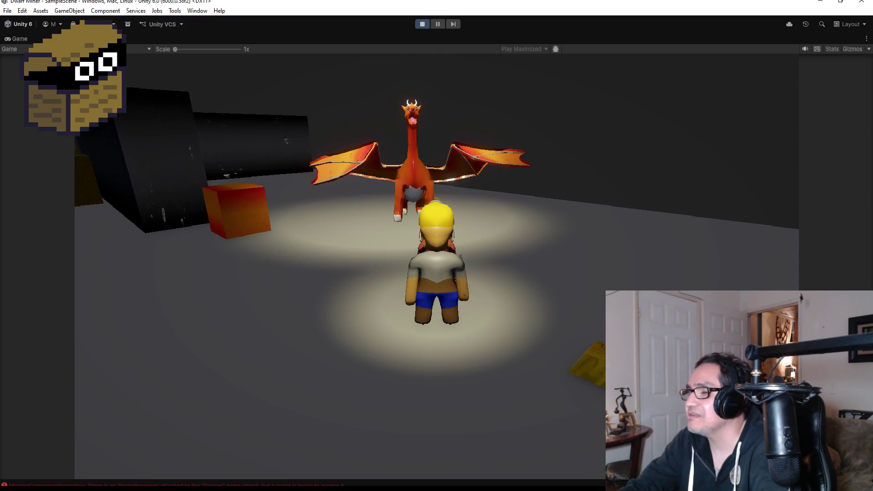
key(a)
click(421, 24)
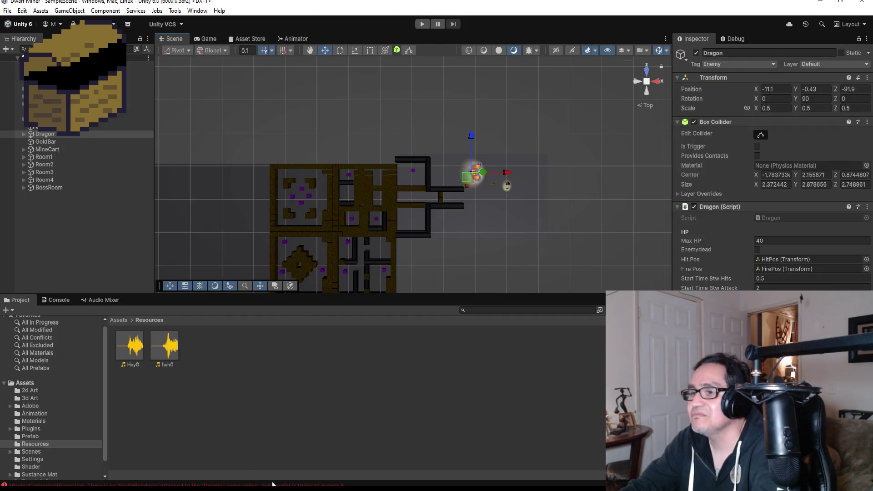
Bring Visual Studio forward and look through the Goblin.cs script
mouse_move(248, 489)
click(179, 455)
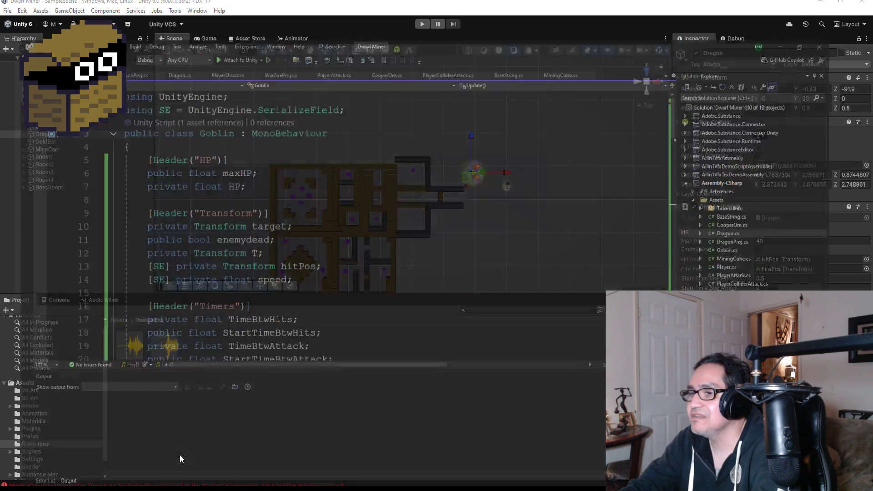
scroll(263, 237, down, 19)
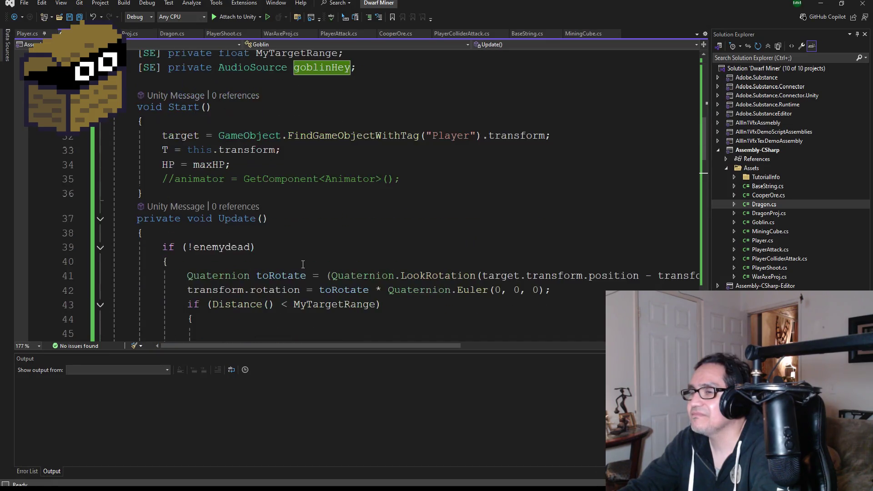
scroll(303, 261, down, 4)
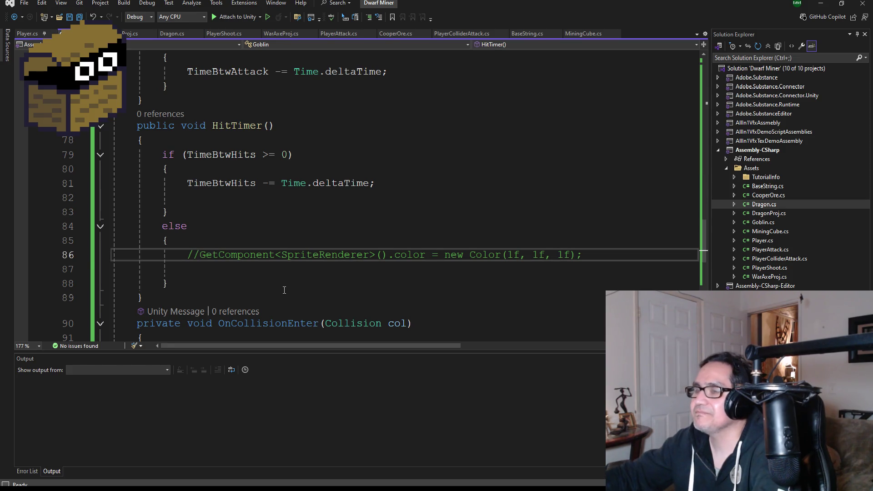
scroll(284, 250, up, 9)
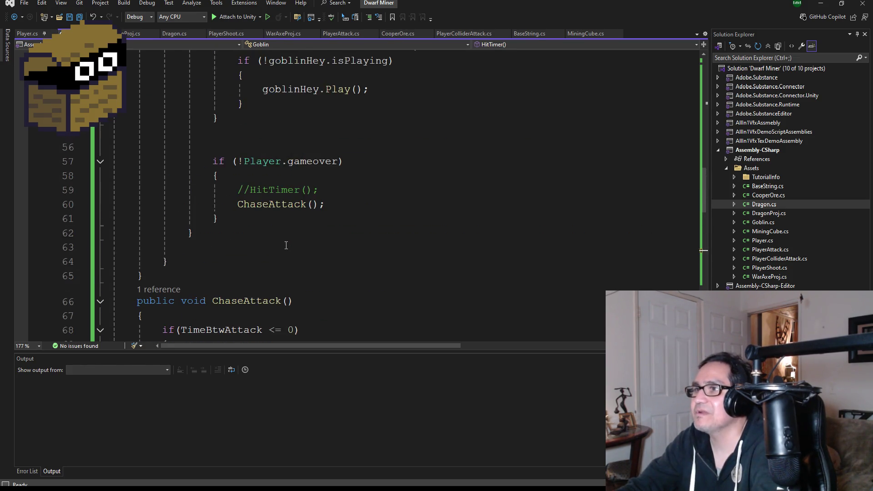
scroll(287, 269, down, 1)
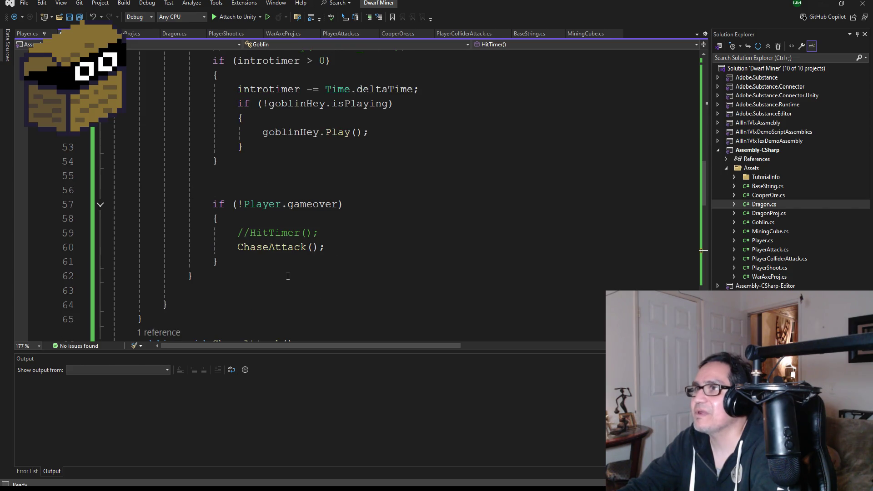
scroll(289, 273, down, 9)
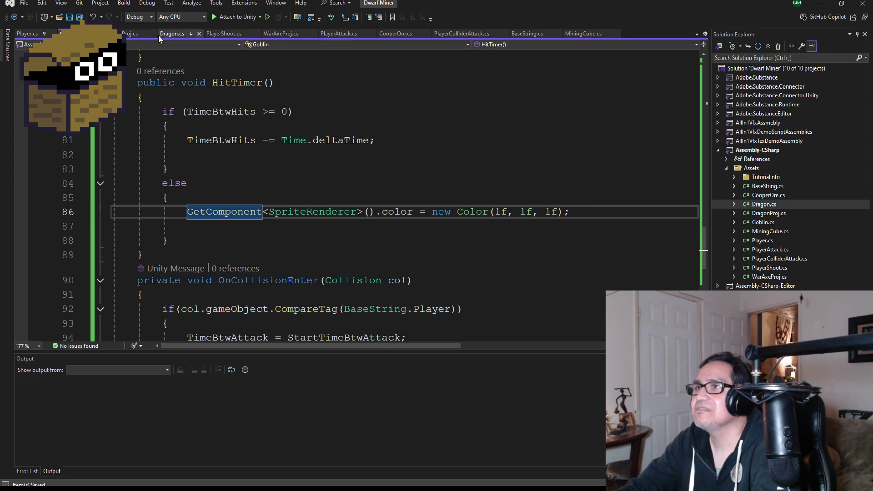
In Dragon.cs, comment out HitTimer() on line 57, save, and return to Unity
click(172, 35)
scroll(234, 178, up, 8)
scroll(236, 177, up, 5)
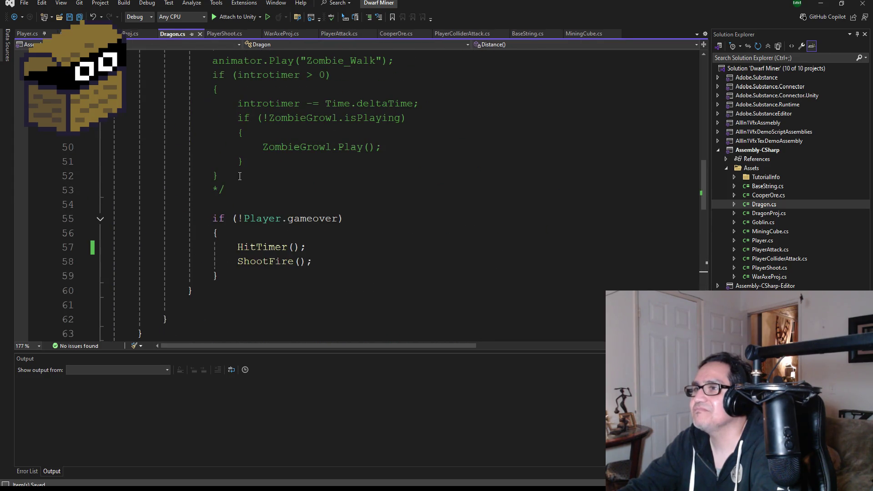
scroll(227, 164, down, 2)
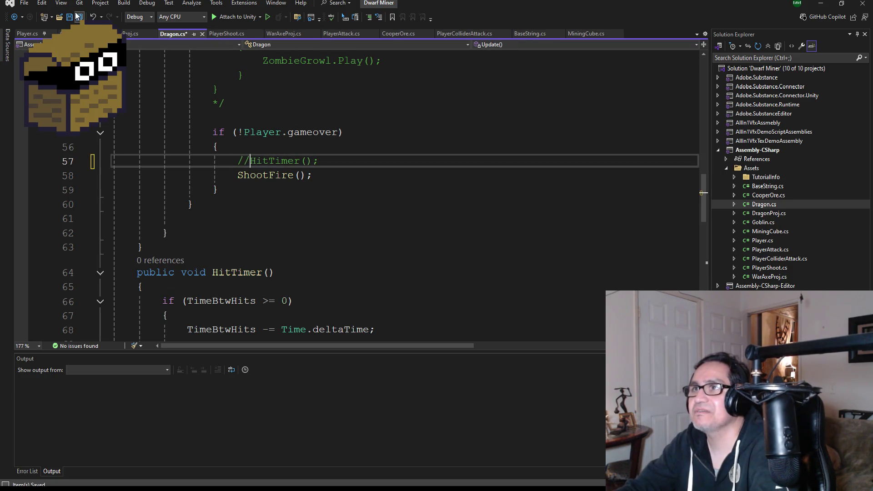
click(828, 3)
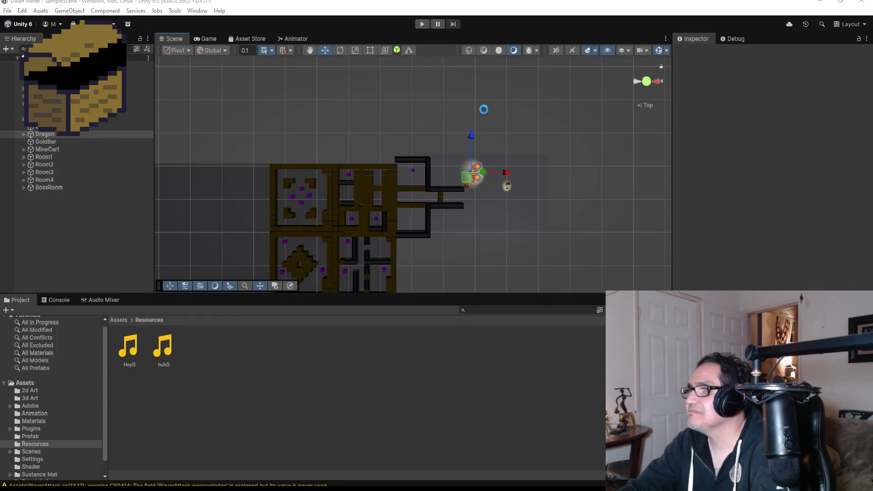
Enter Play mode to test the recompiled Dragon script
click(421, 24)
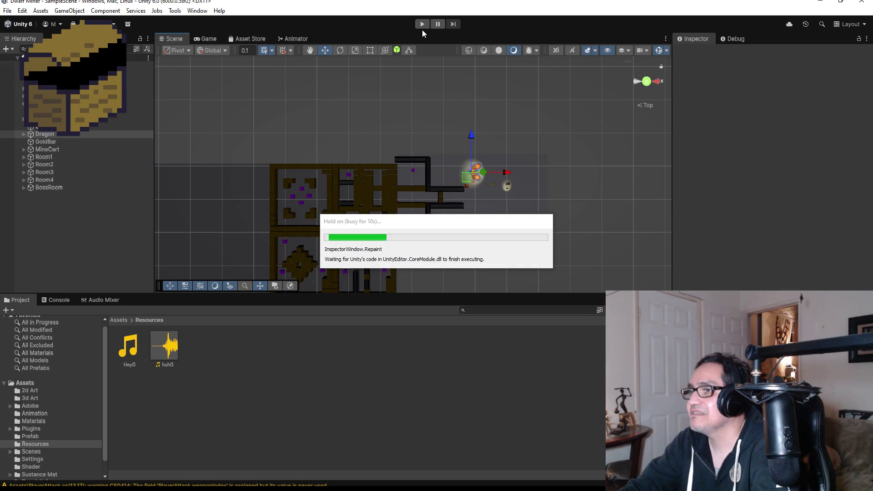
click(421, 23)
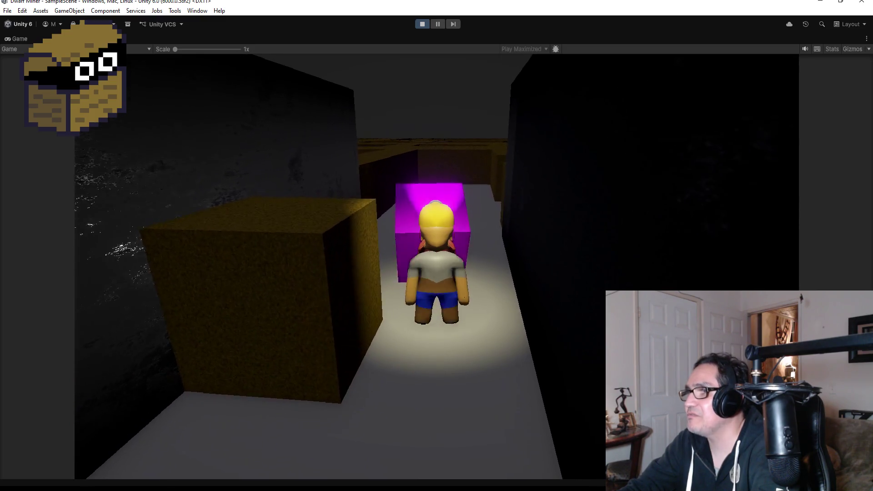
Walk the miner along the corridor toward the dragon, looking around the start area
key(w)
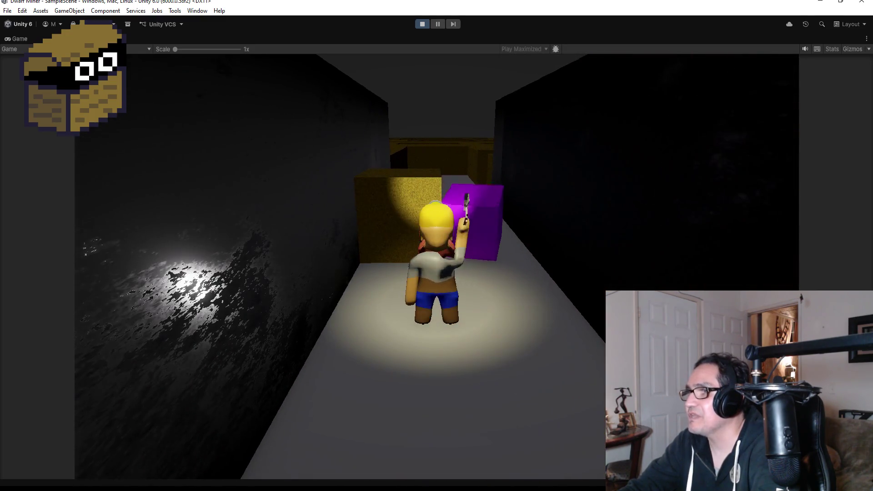
key(a)
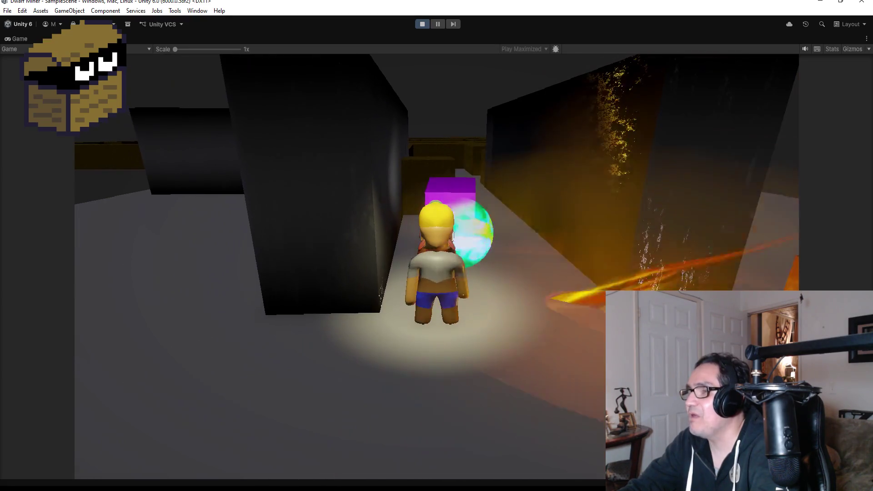
key(d)
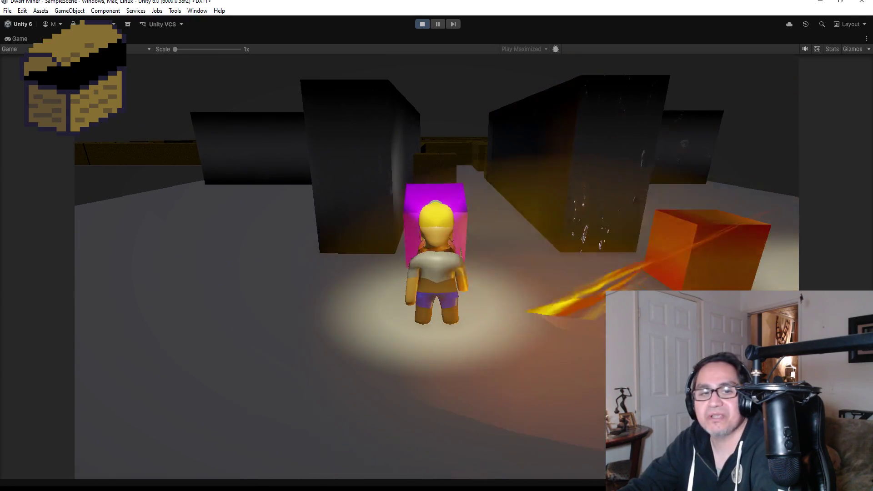
key(d)
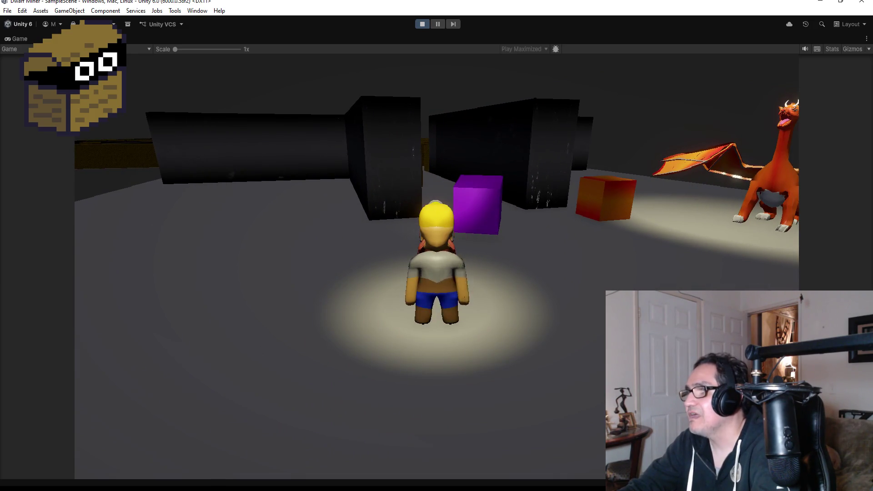
key(a)
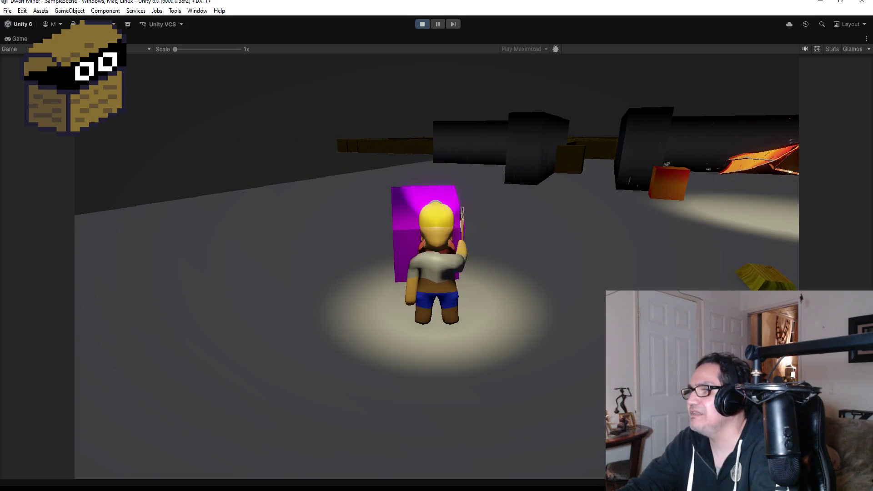
key(a)
key(d)
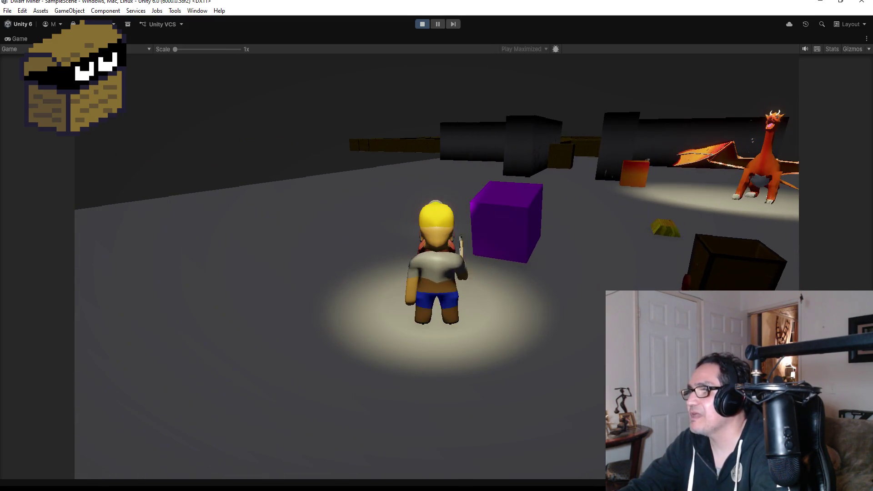
Walk the miner up to the dragon and gold bar, then stop the play test
key(d)
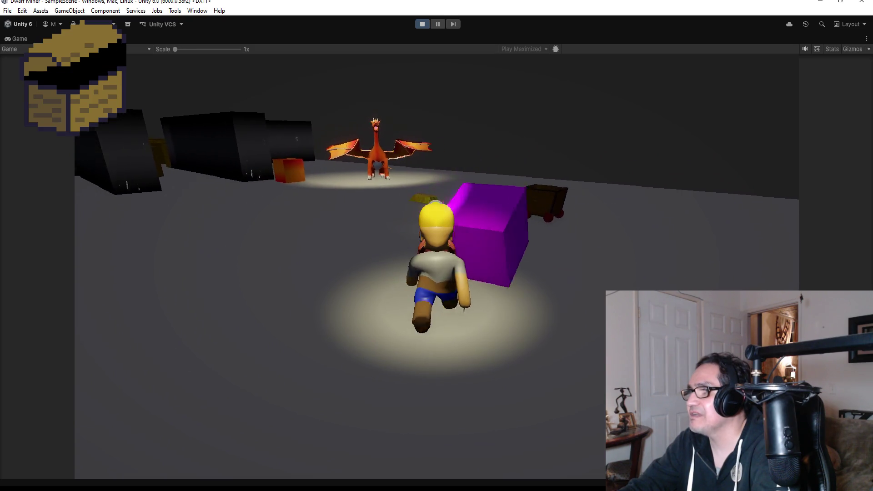
key(a)
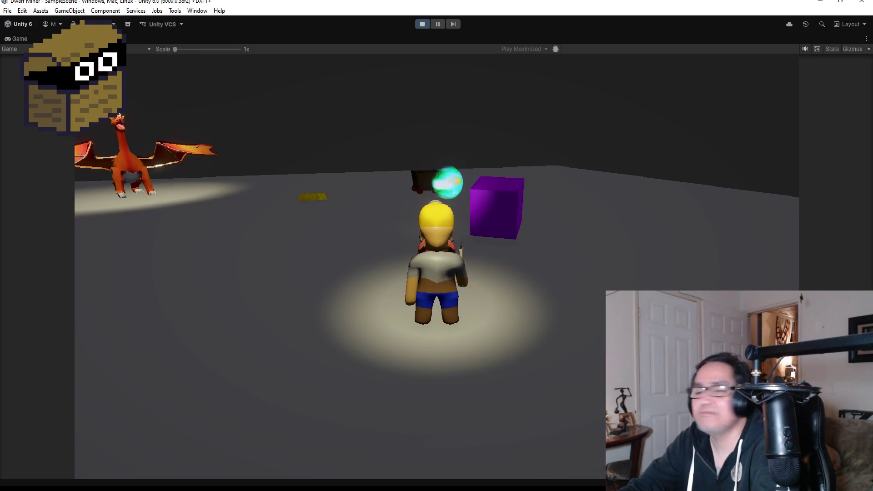
key(a)
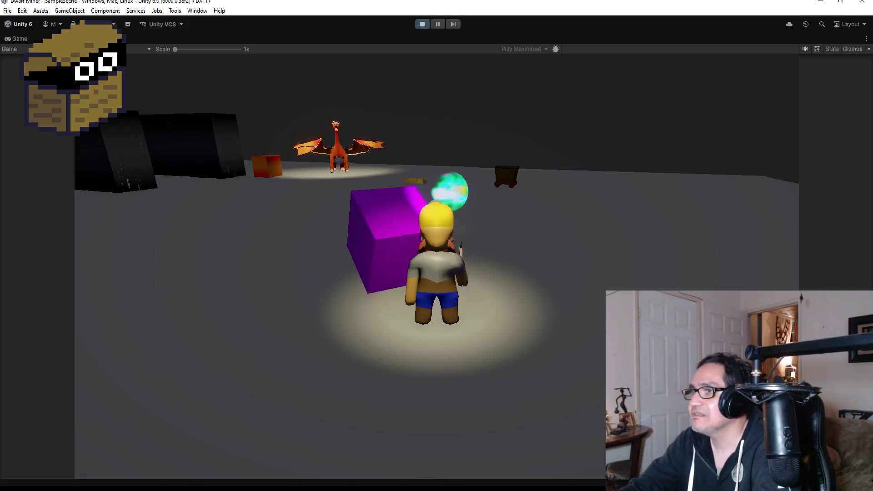
key(w)
key(w)
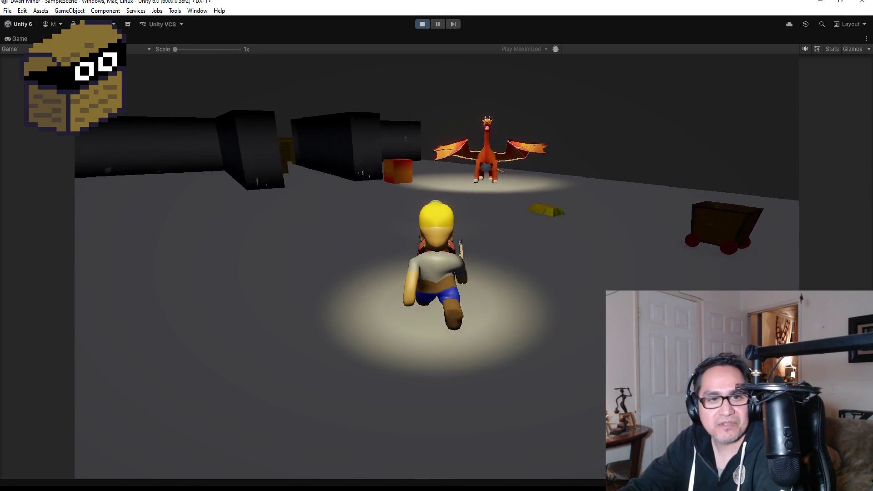
key(w)
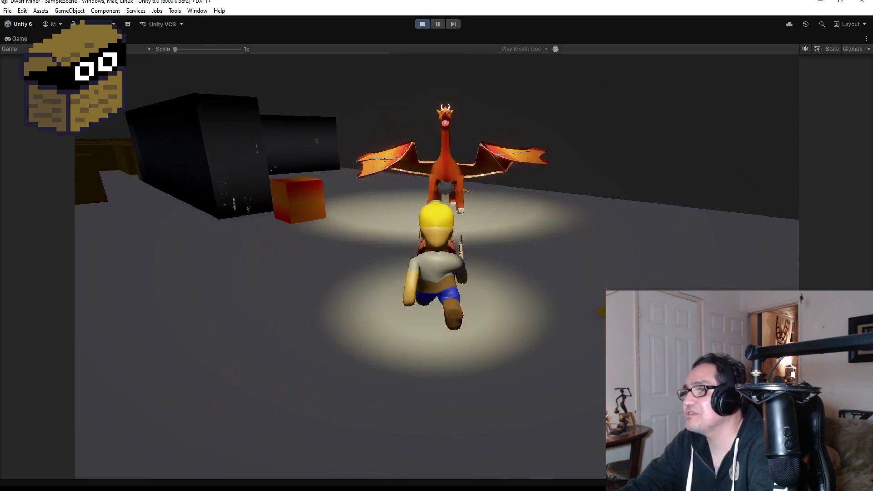
key(s)
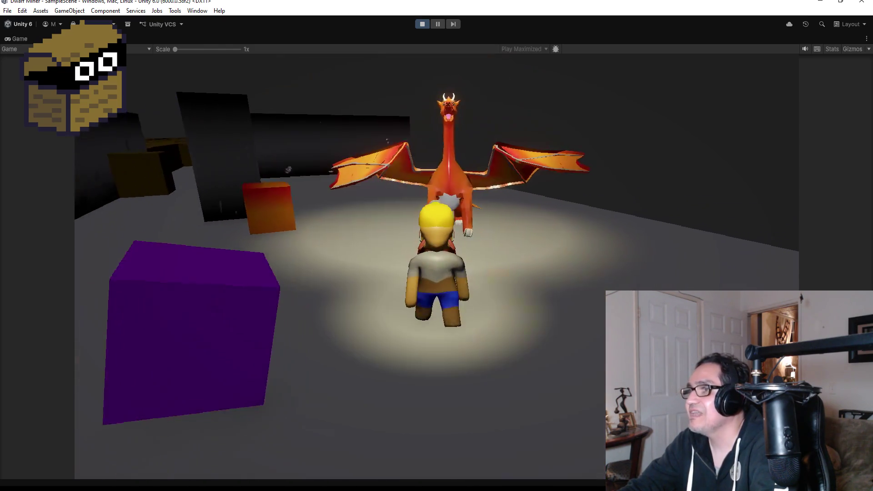
key(a)
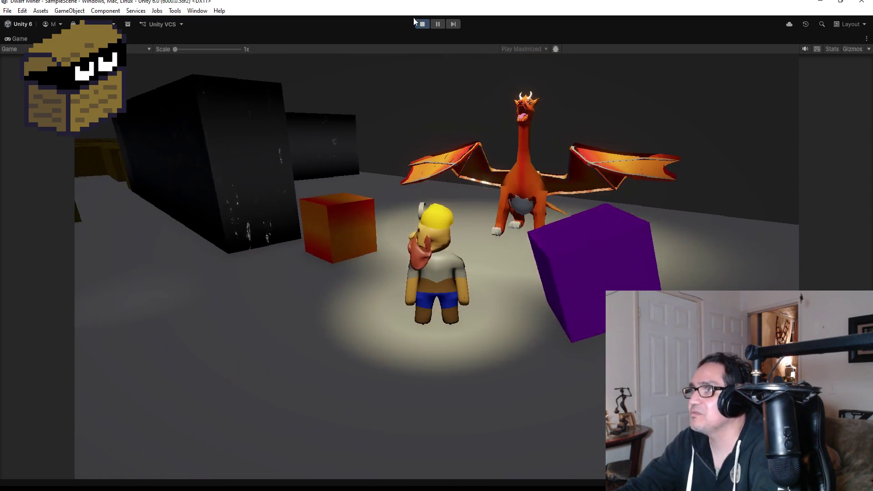
click(422, 26)
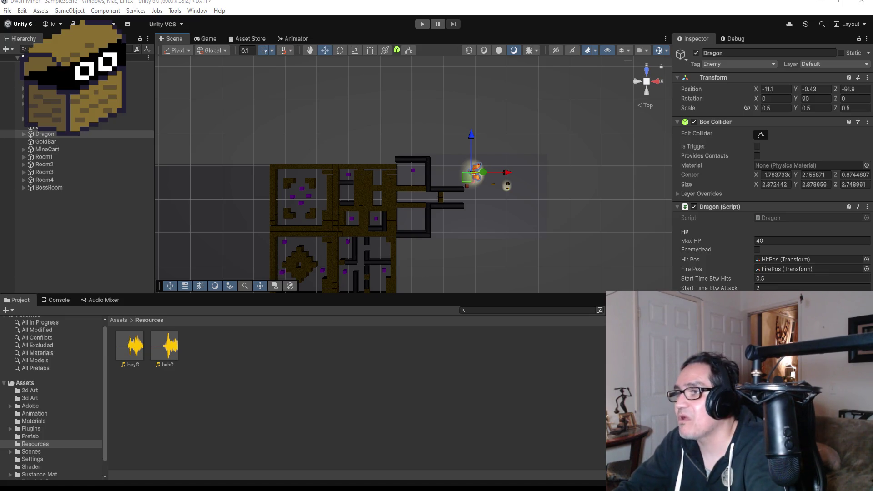
Zoom out in the Scene view and select the BossRoom Floor plane
scroll(409, 214, down, 2)
scroll(364, 209, up, 3)
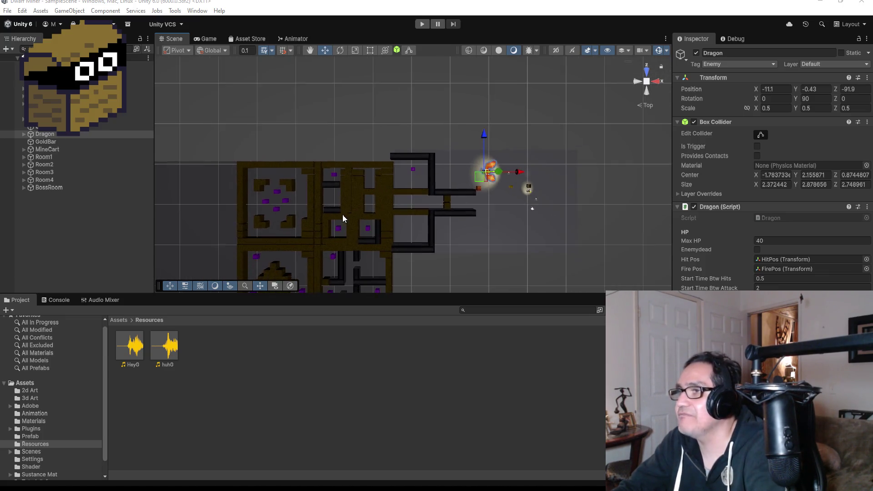
scroll(350, 219, down, 3)
scroll(364, 225, down, 1)
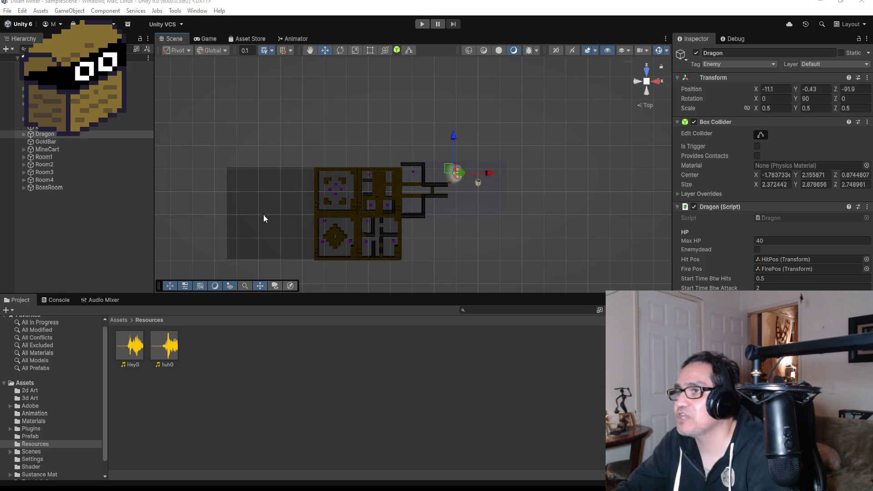
click(275, 212)
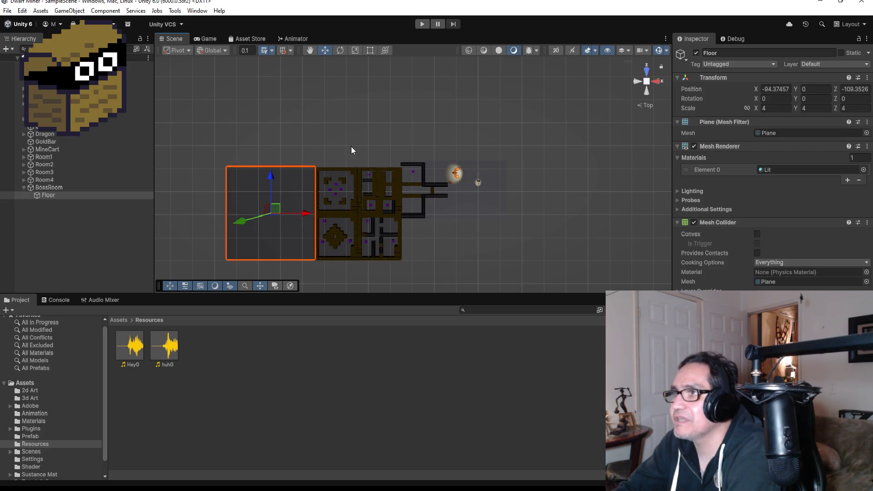
scroll(367, 145, down, 1)
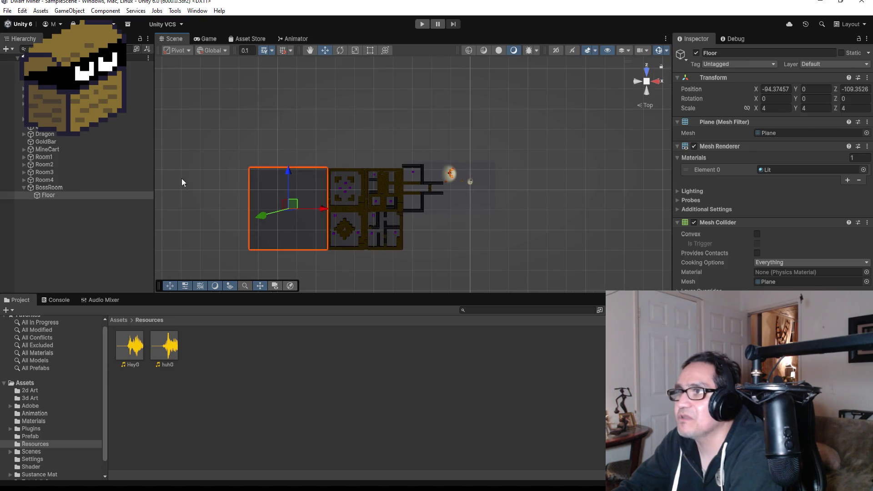
scroll(209, 213, down, 3)
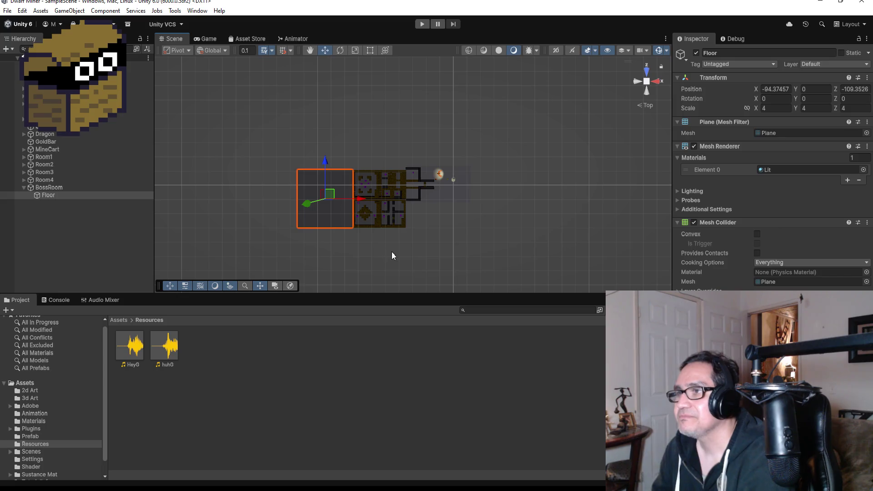
Open and dismiss the File menu, then inspect the huhG sound's import settings
scroll(385, 193, up, 2)
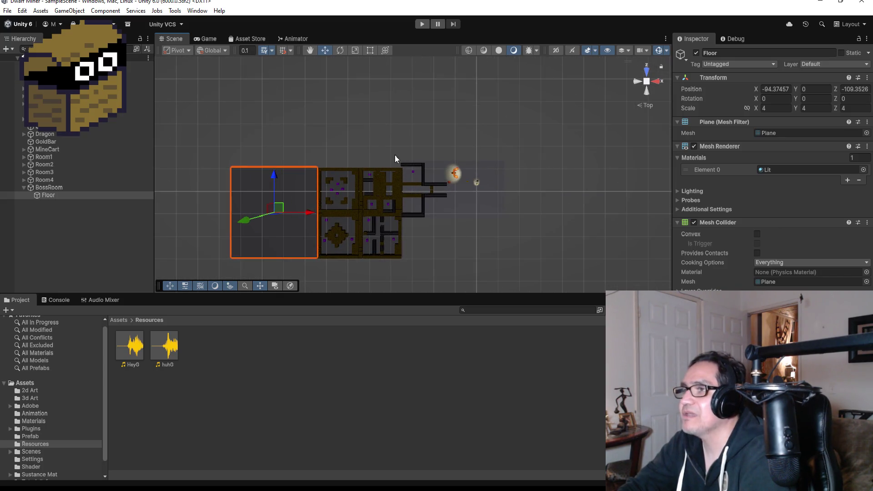
scroll(386, 145, down, 1)
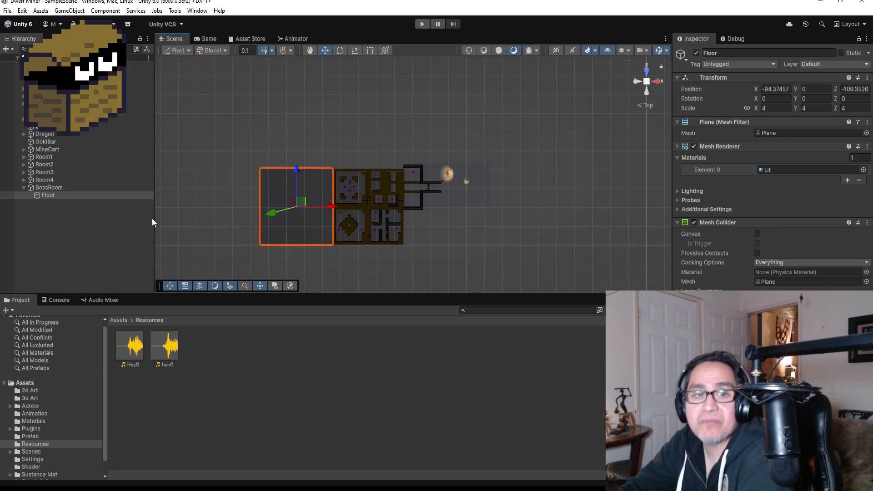
click(7, 11)
key(Escape)
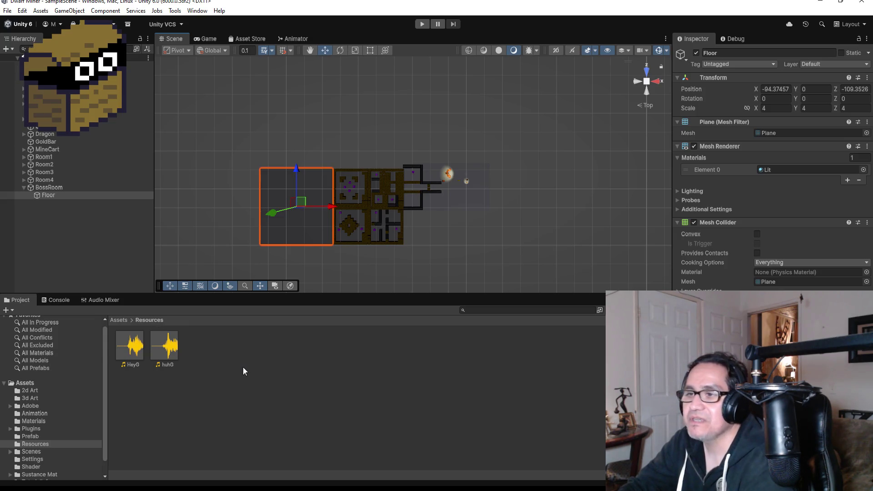
click(172, 352)
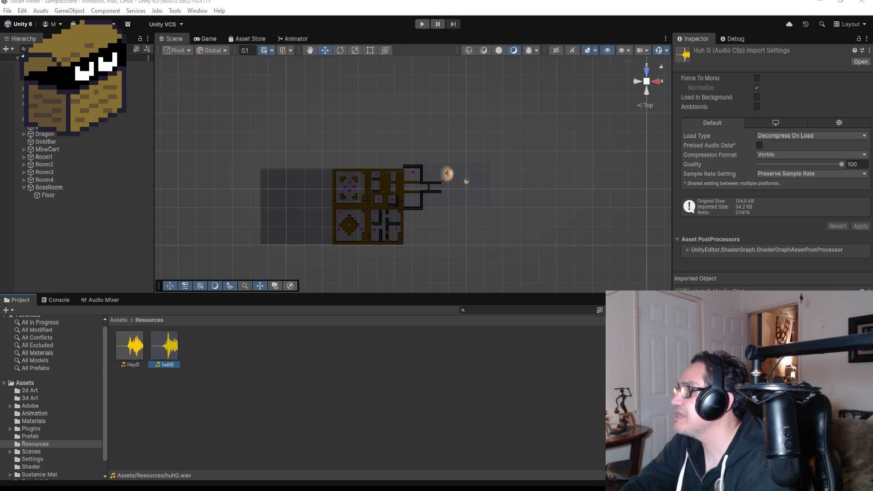
Inspect the HeyG sound's import settings and save the current scene
key(alt+Tab)
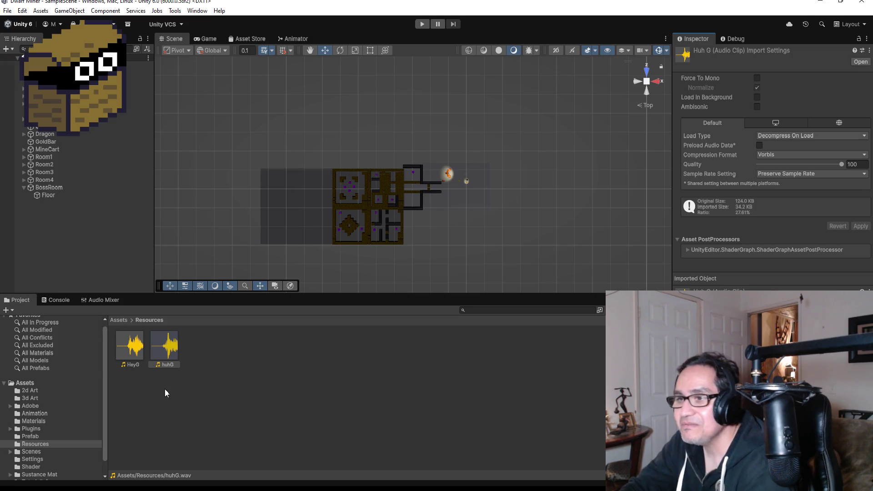
click(135, 352)
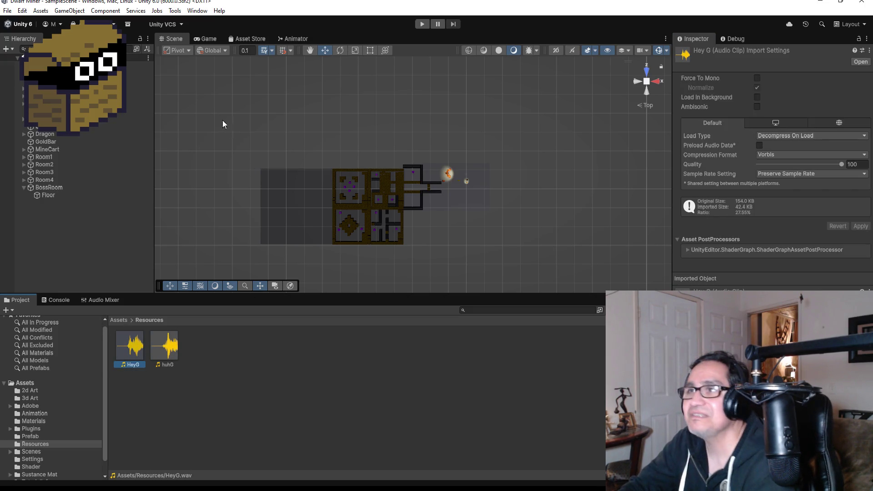
click(7, 11)
click(14, 53)
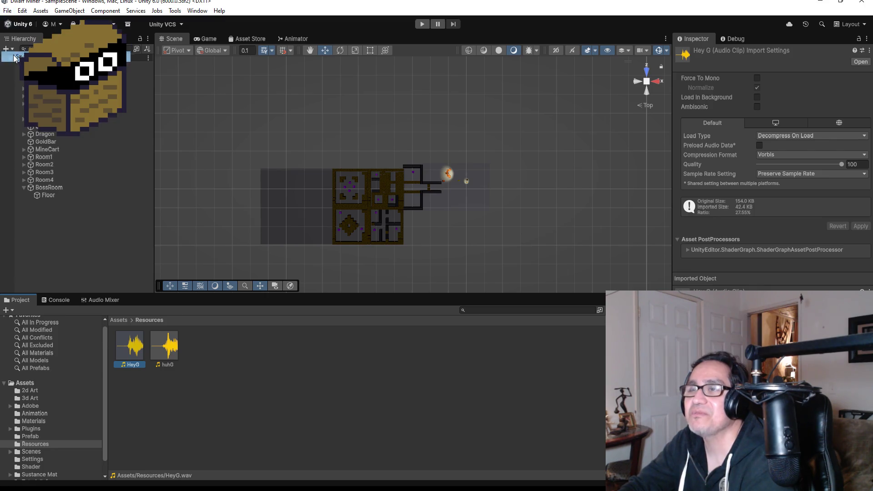
Select the whole BossRoom group in the Hierarchy
click(28, 187)
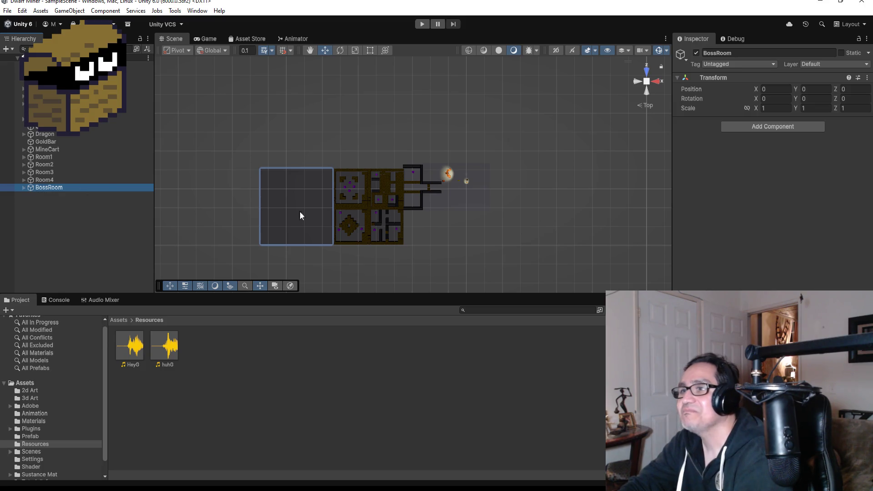
scroll(375, 210, up, 2)
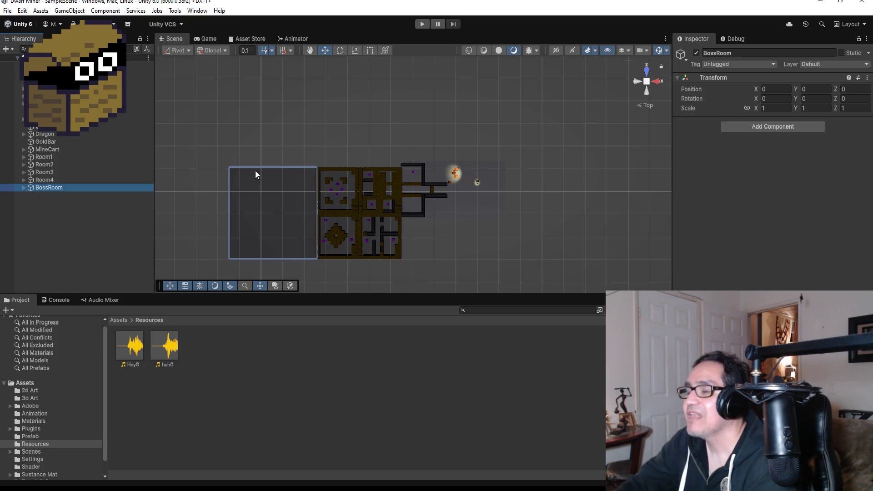
scroll(413, 216, down, 2)
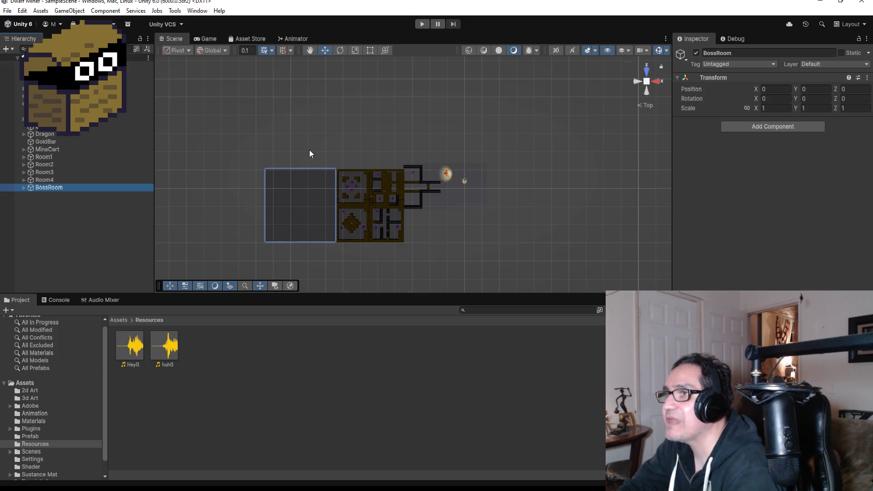
scroll(350, 153, down, 1)
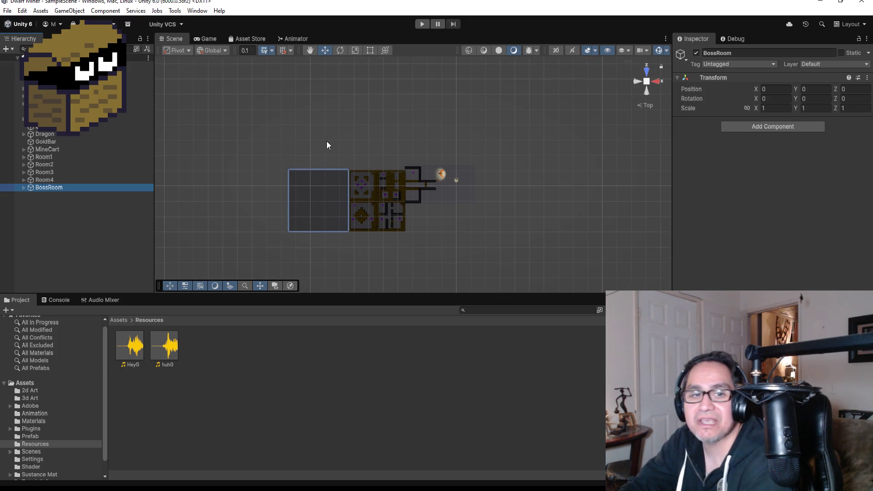